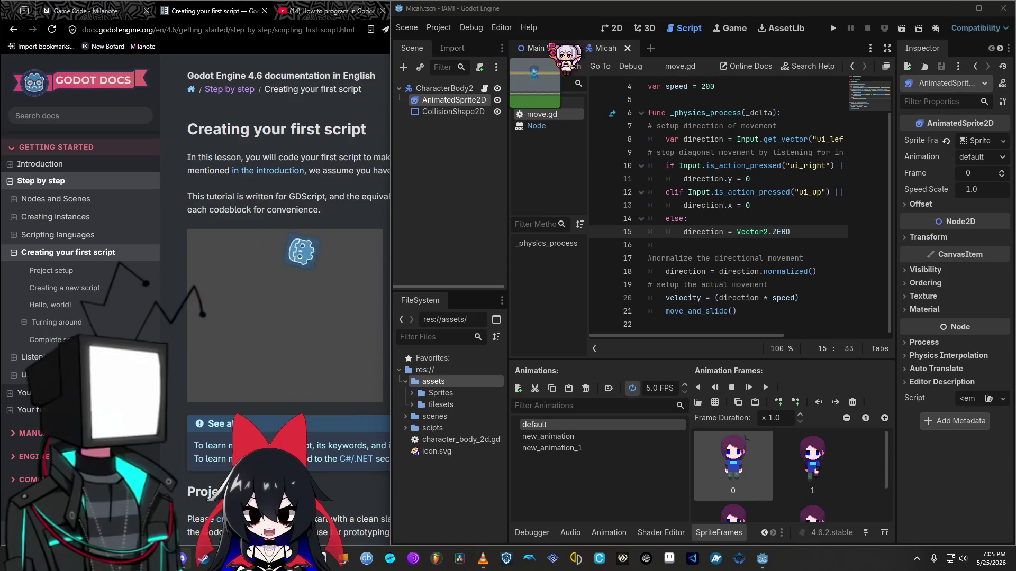
Step: Open a new browser tab, detach it into its own window, then close it to return to the docs page
key(alt+Tab)
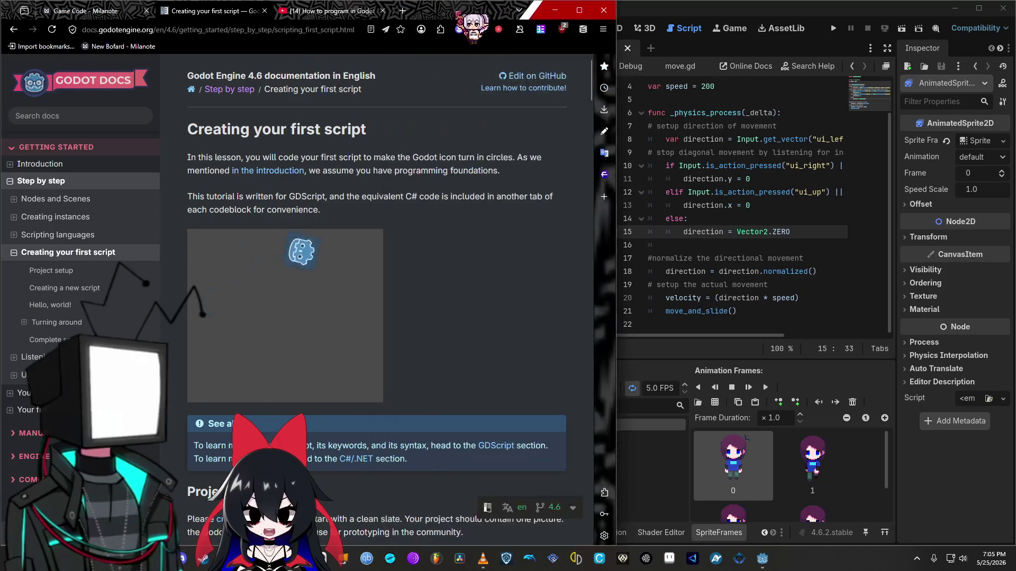
key(ctrl+t)
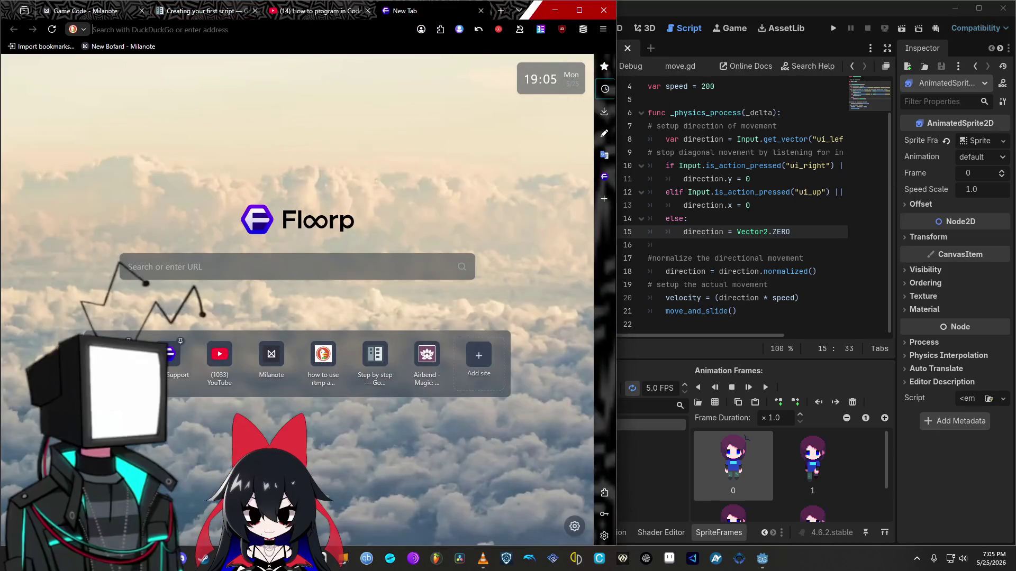
drag(402, 11, 455, 11)
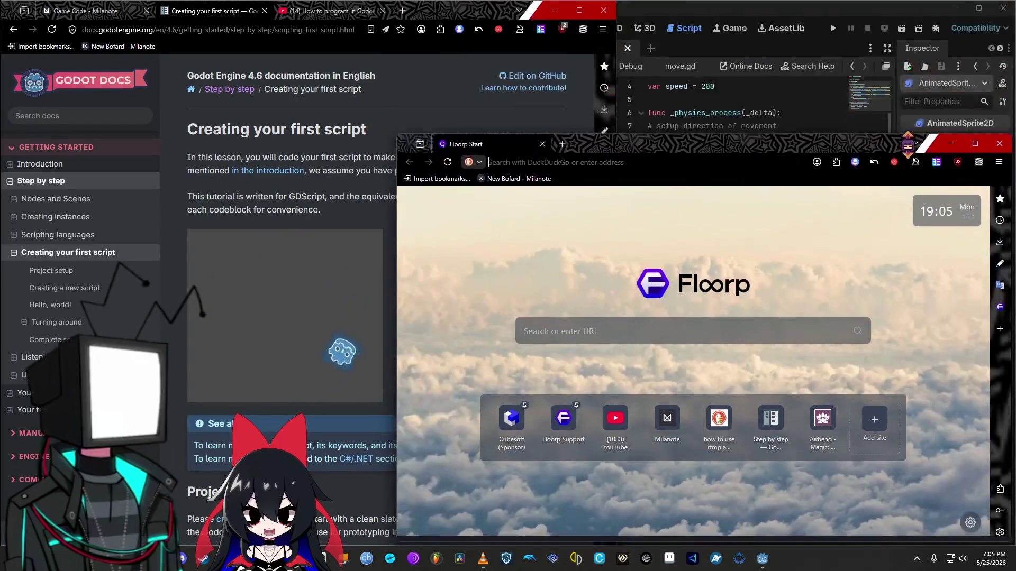
key(ctrl+w)
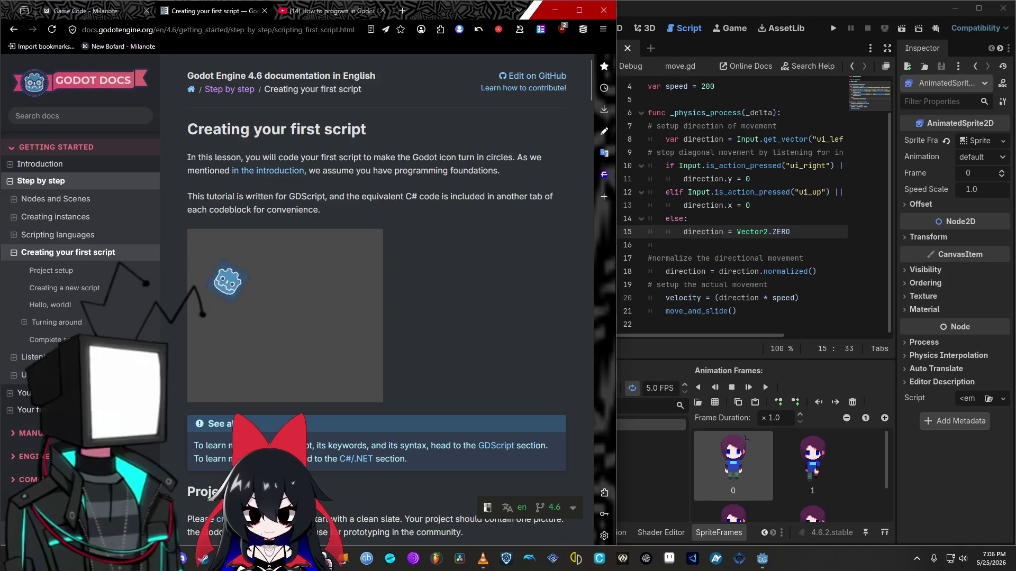
click(483, 559)
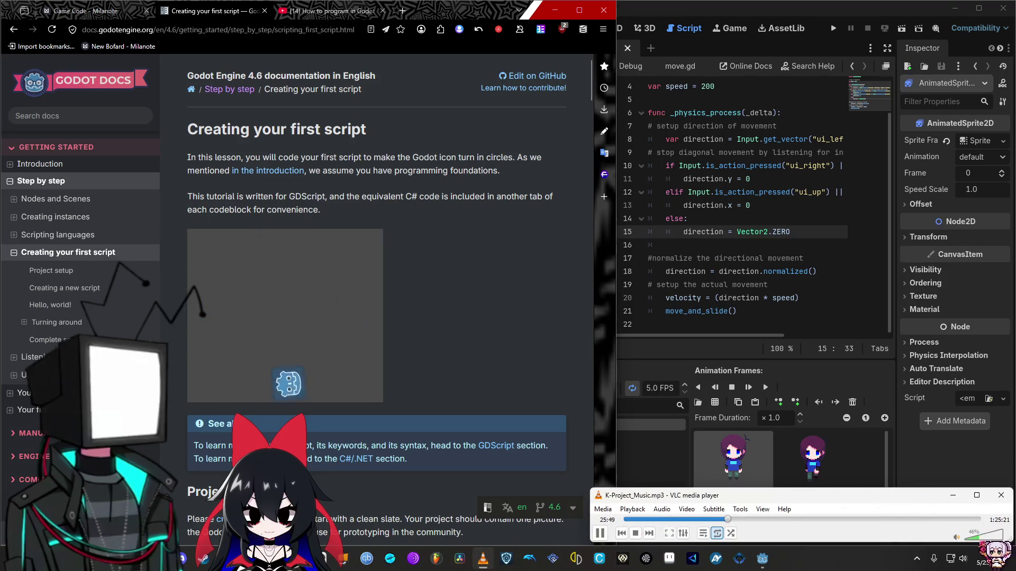
Step: Lower the VLC volume to about 23%, then minimize all windows to show the desktop
scroll(983, 535, down, 3)
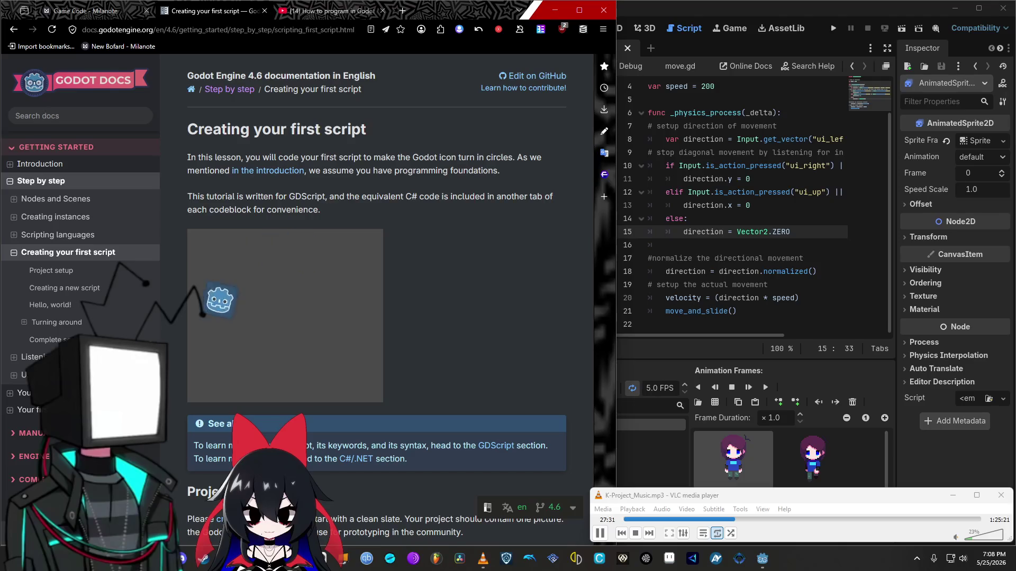
key(super+d)
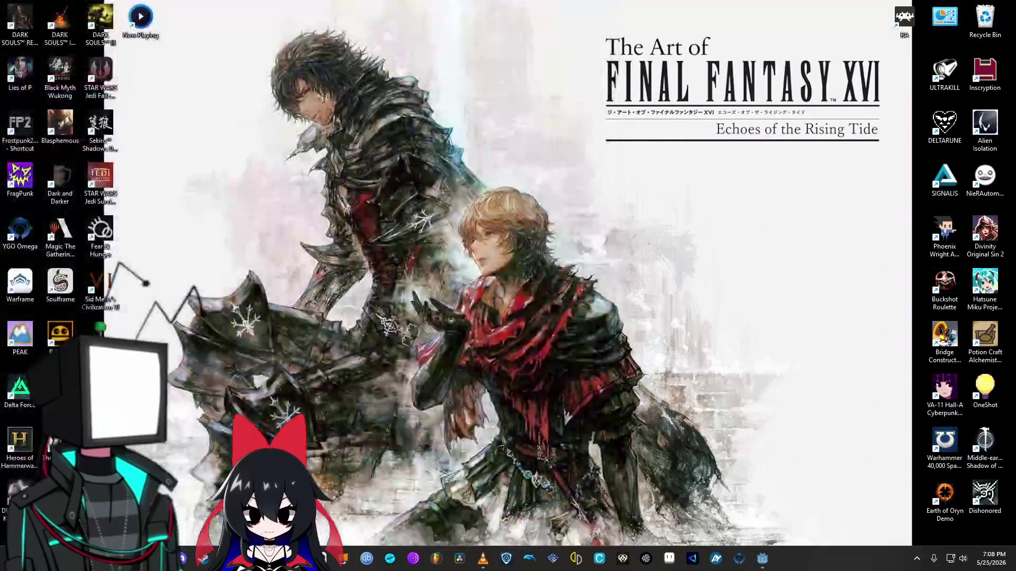
key(super+d)
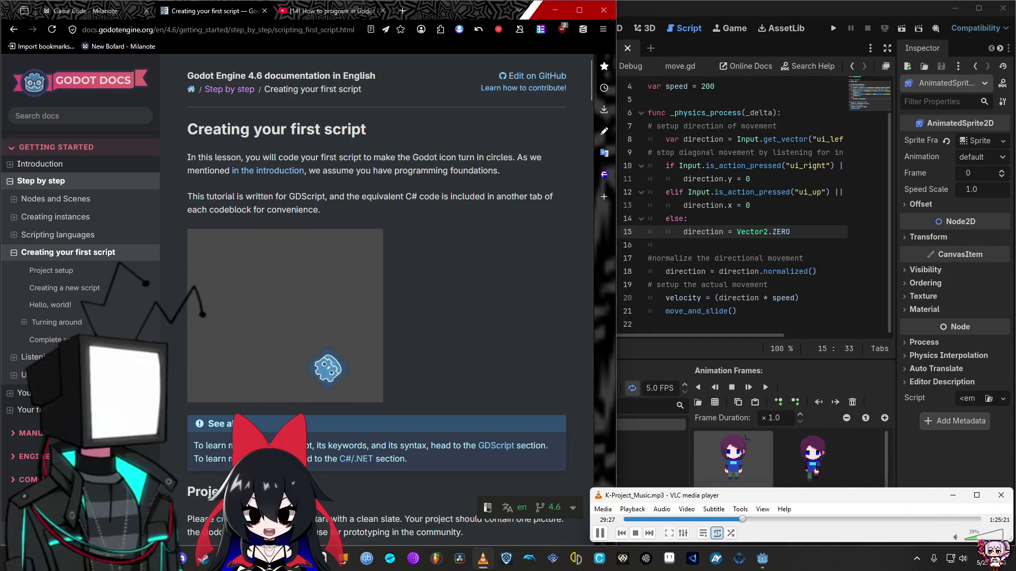
scroll(984, 537, up, 3)
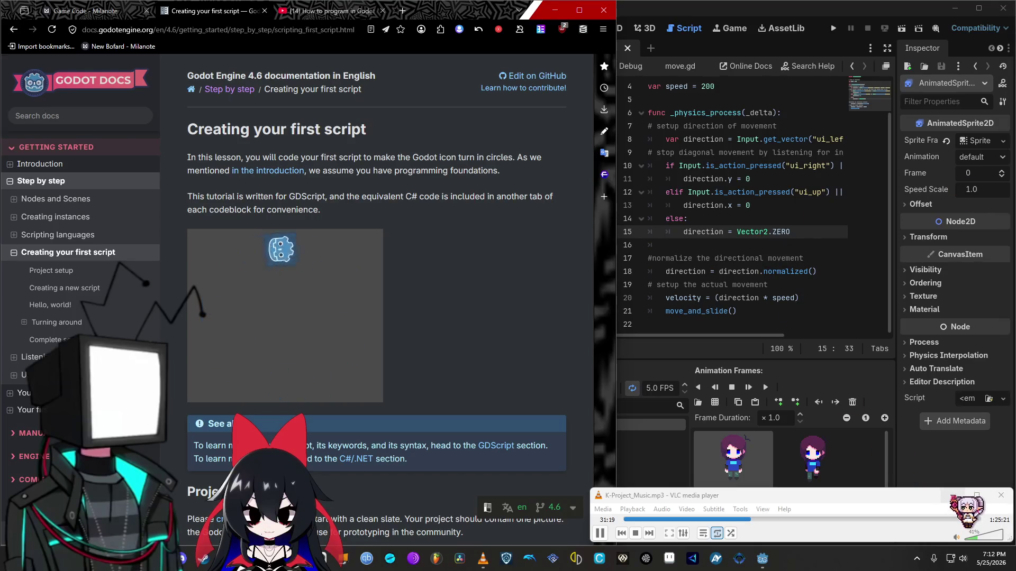
Step: Switch past the music player to bring the Godot editor with move.gd to the front
key(alt+Tab)
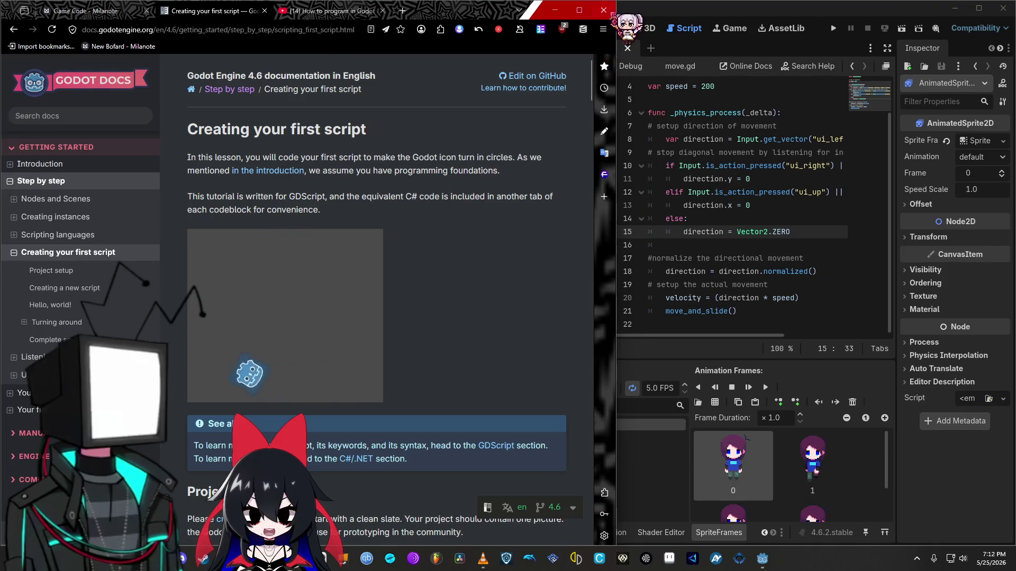
key(alt+Tab)
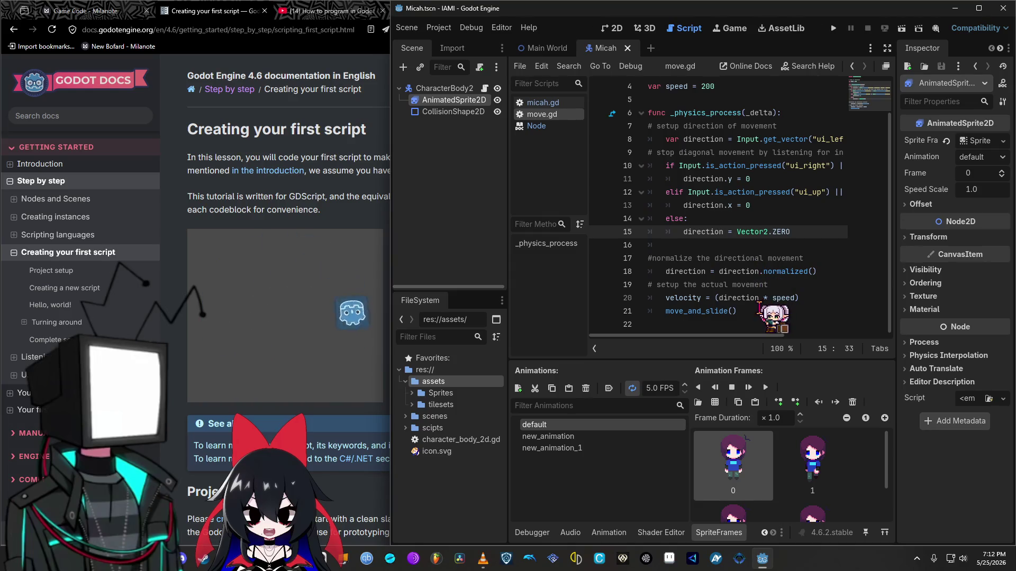
Step: Scroll move.gd to the top, widen the Godot editor window, and place the caret at elif on line 12
scroll(741, 212, up, 1)
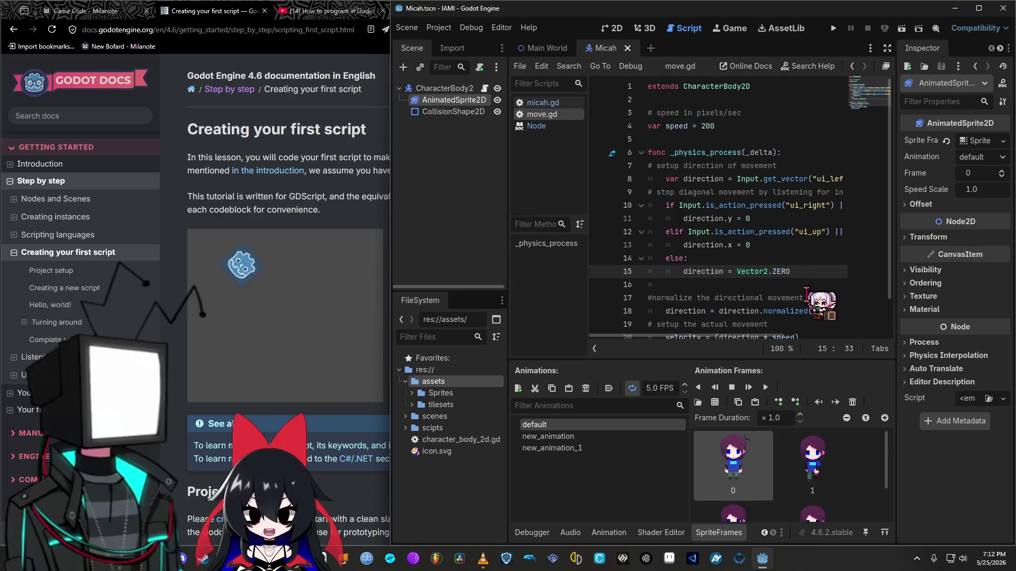
drag(391, 254, 10, 261)
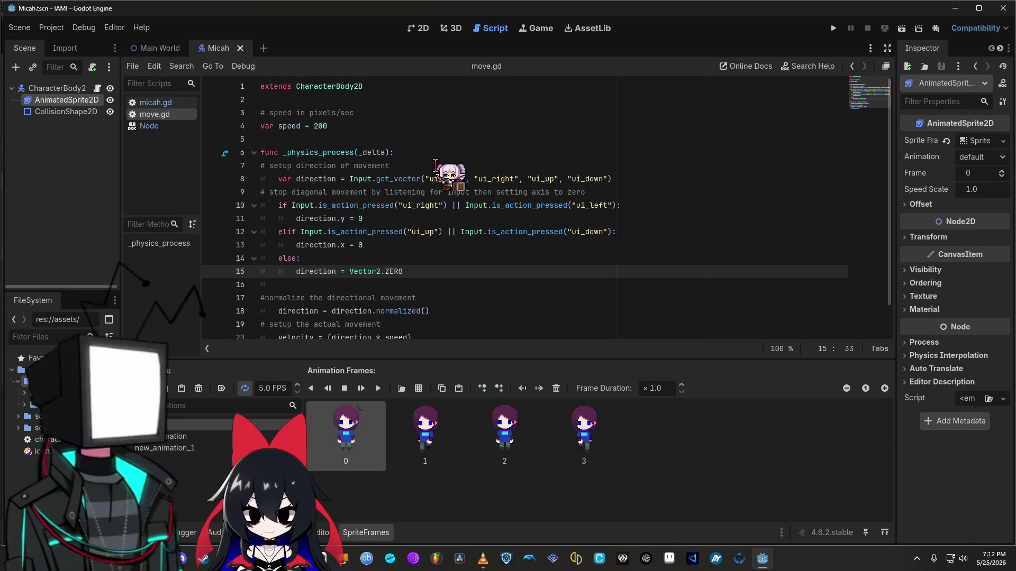
click(280, 231)
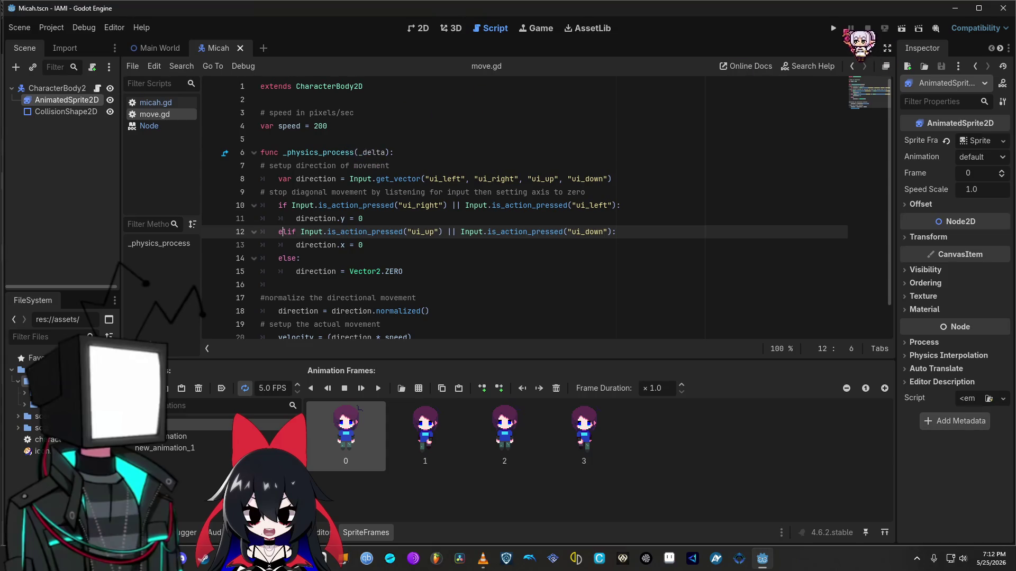
Step: Run the project, walk the player up, down, right and left, then stop it with F8
click(834, 28)
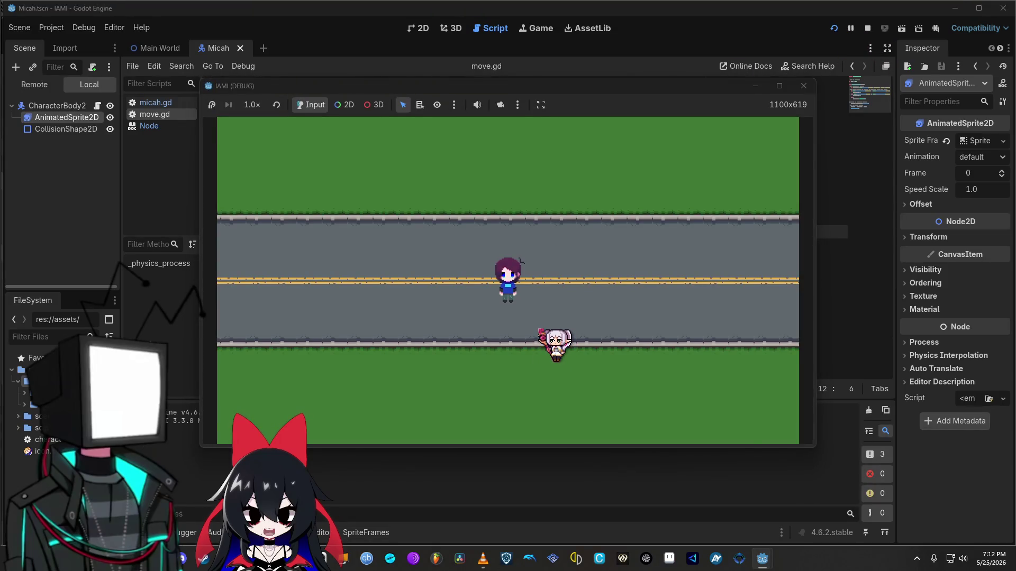
key(Up)
key(Down)
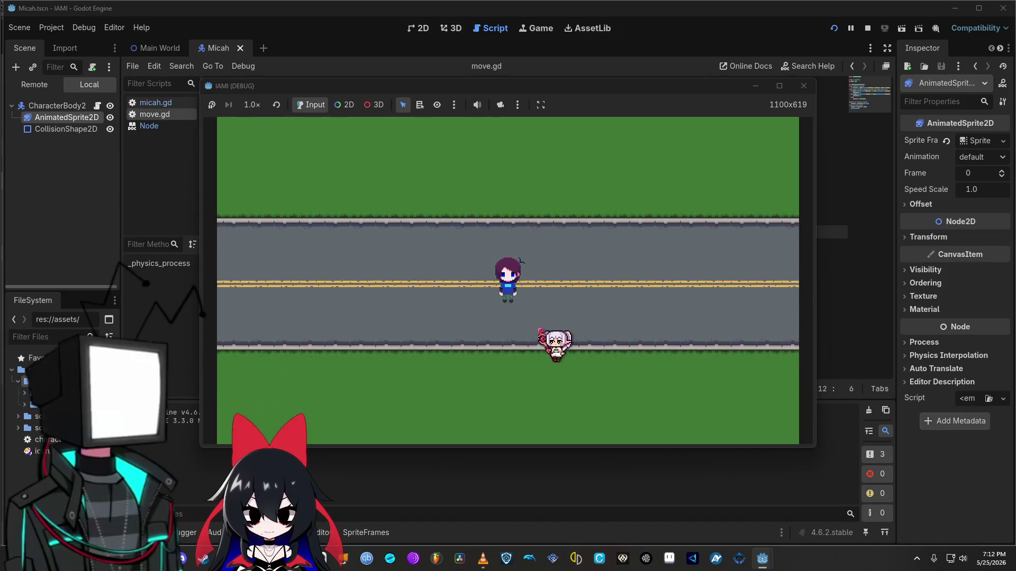
key(Up)
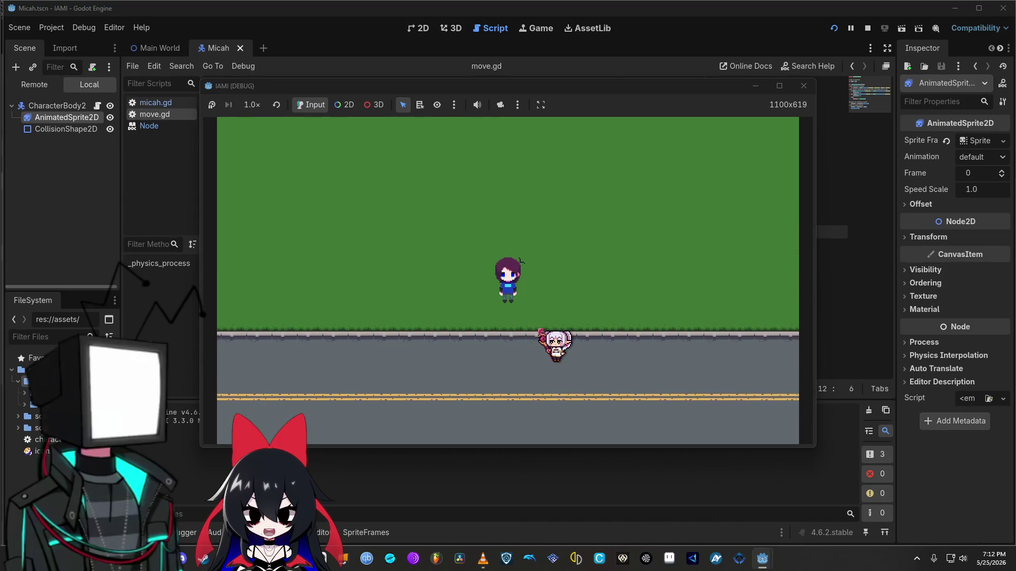
key(Down)
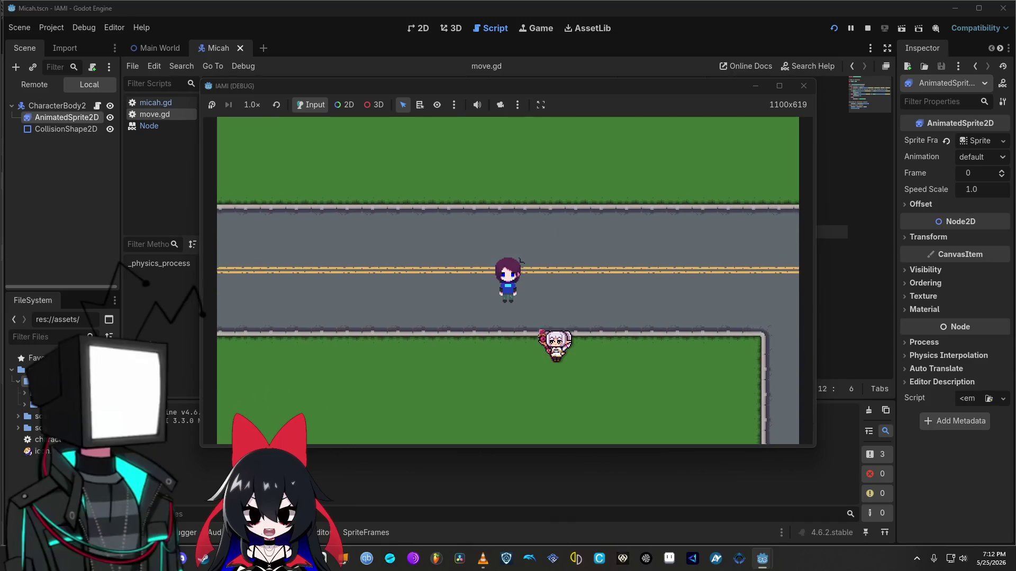
key(Up)
key(Right)
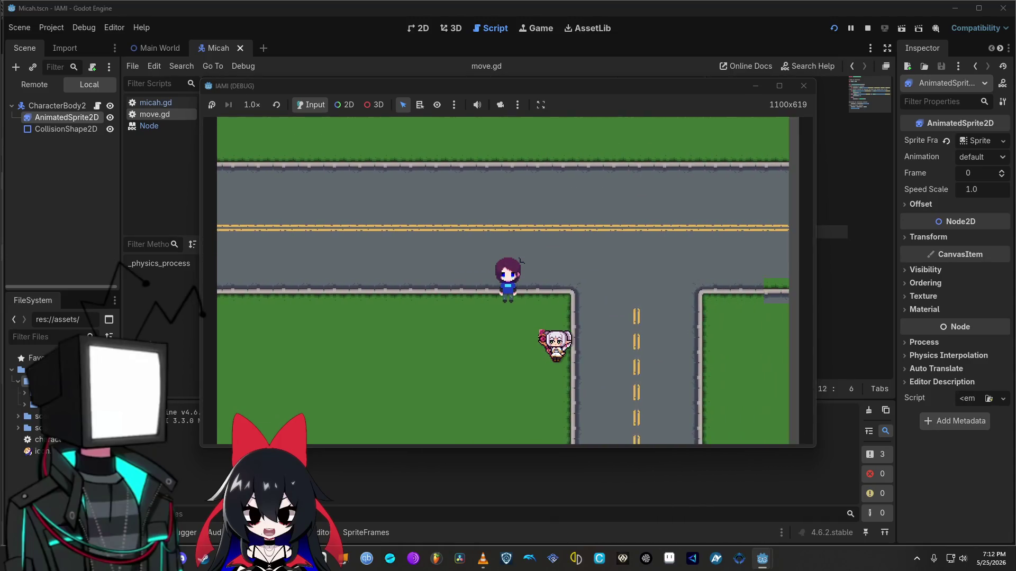
key(Up)
key(Left)
key(Up)
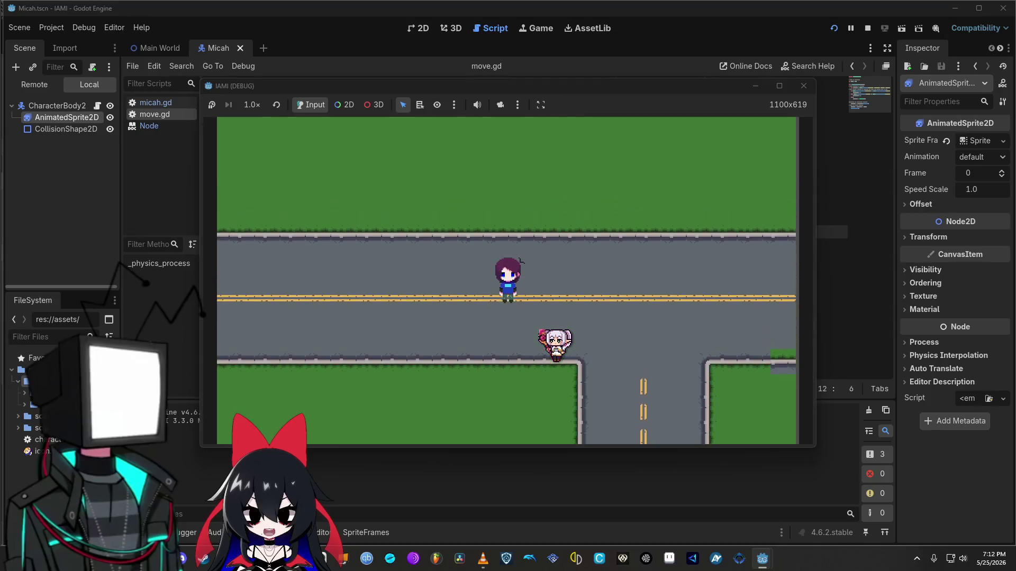
key(Left)
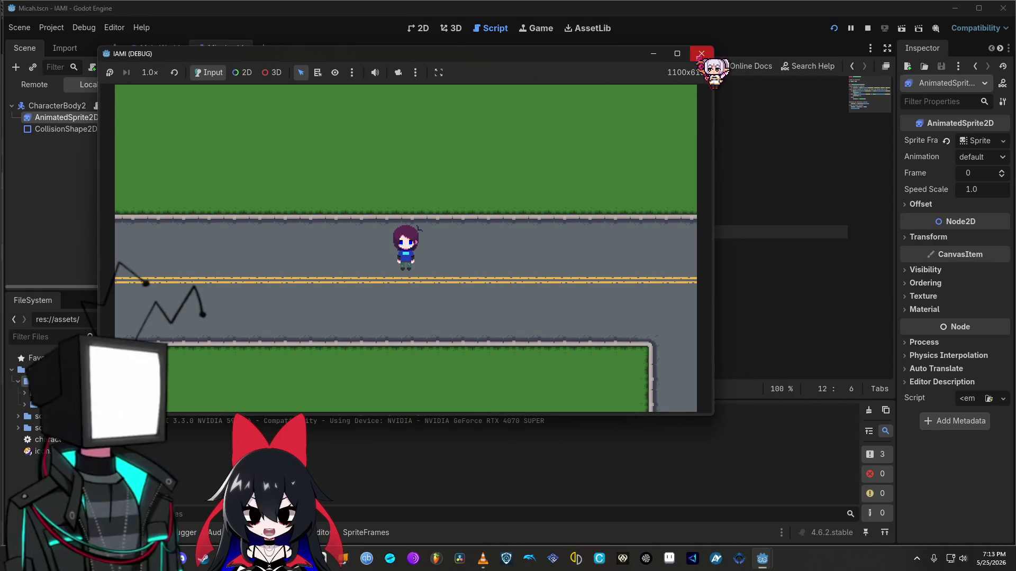
key(F8)
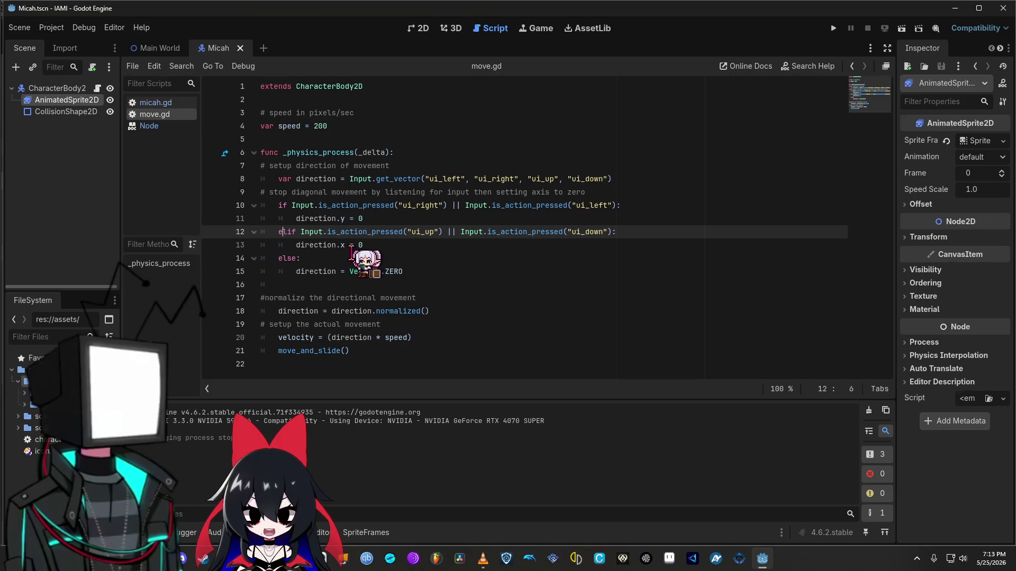
Step: Change elif to if on line 12, then save and run the game with F5
key(Right)
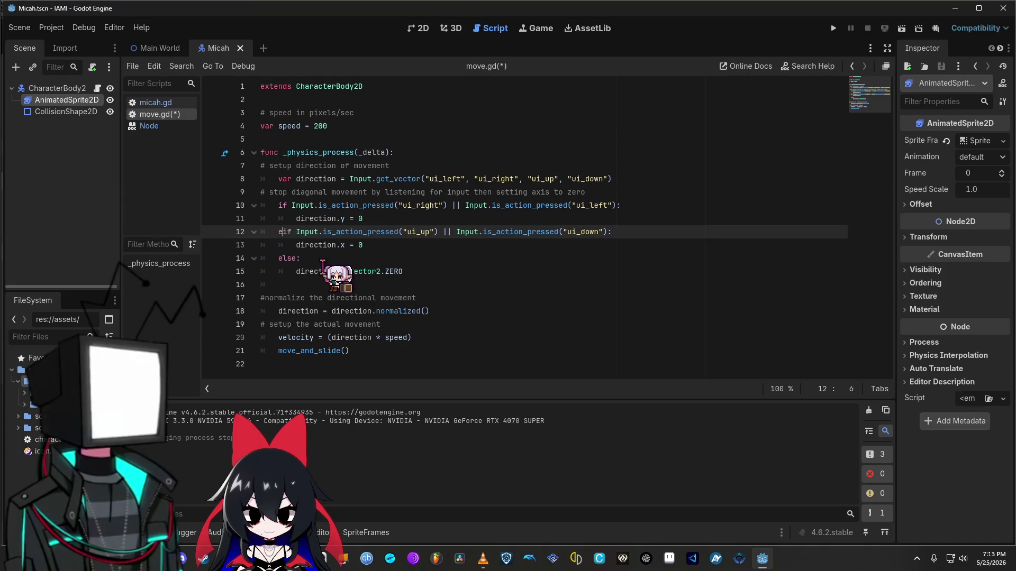
key(BackSpace)
key(BackSpace)
key(F5)
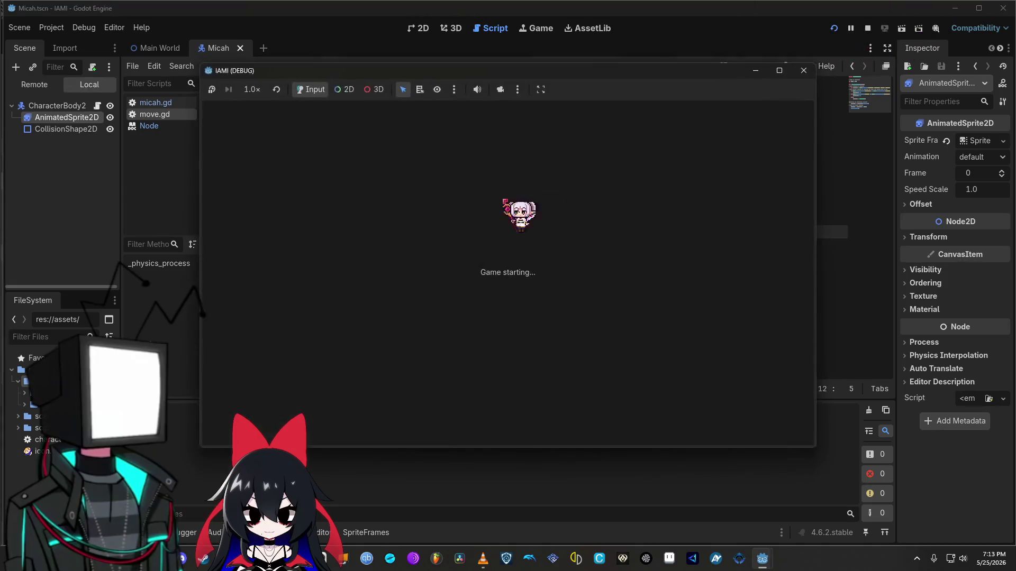
Step: Walk the player up, down, right and left, then close the game window
key(Up)
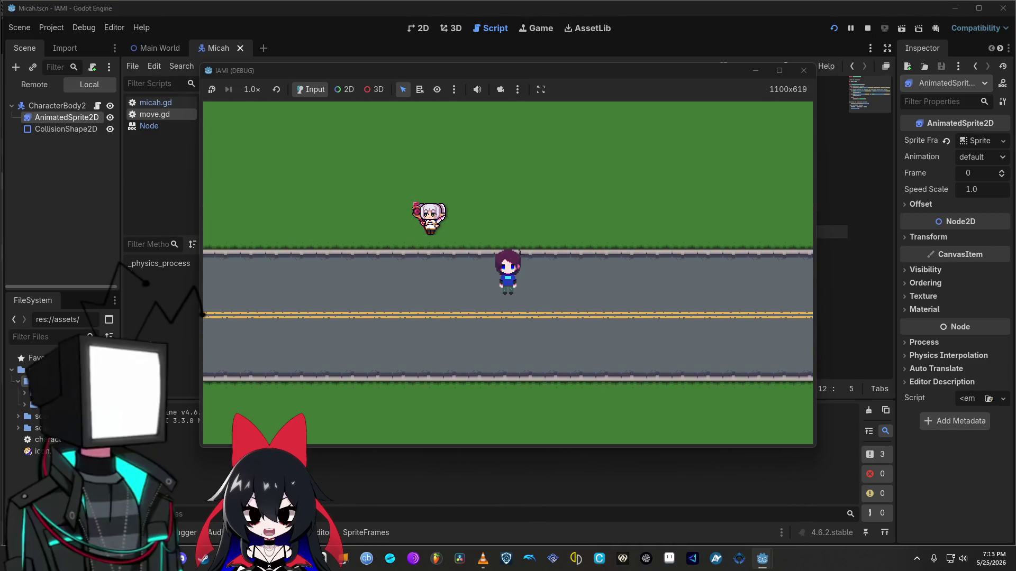
key(Down)
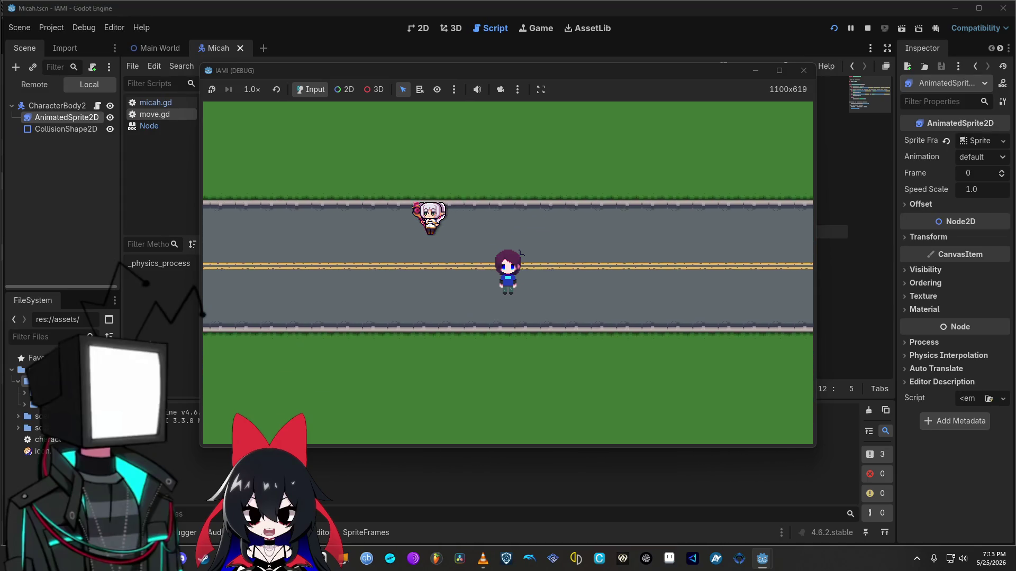
key(Up)
key(Up)
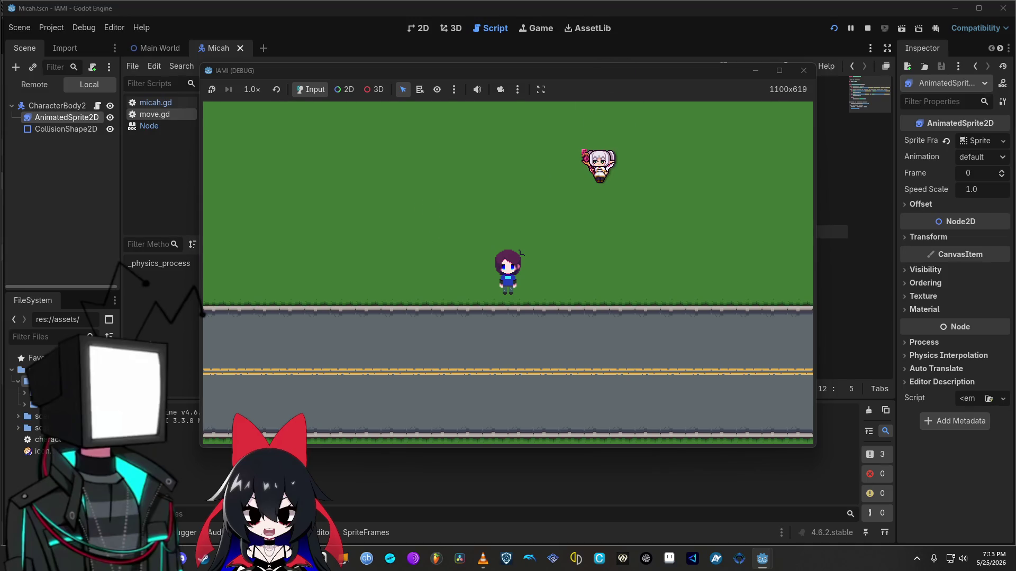
key(Down)
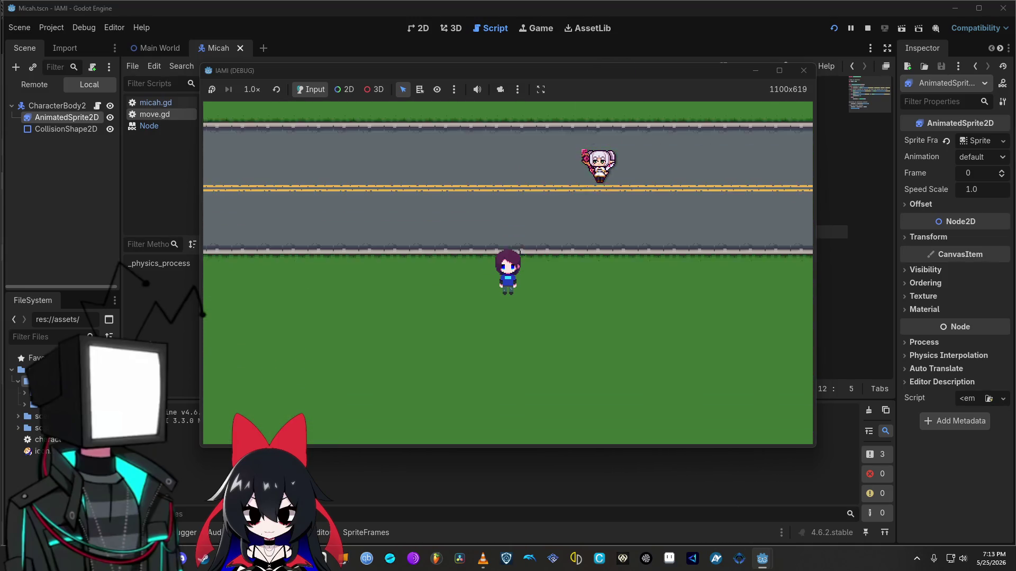
key(Down)
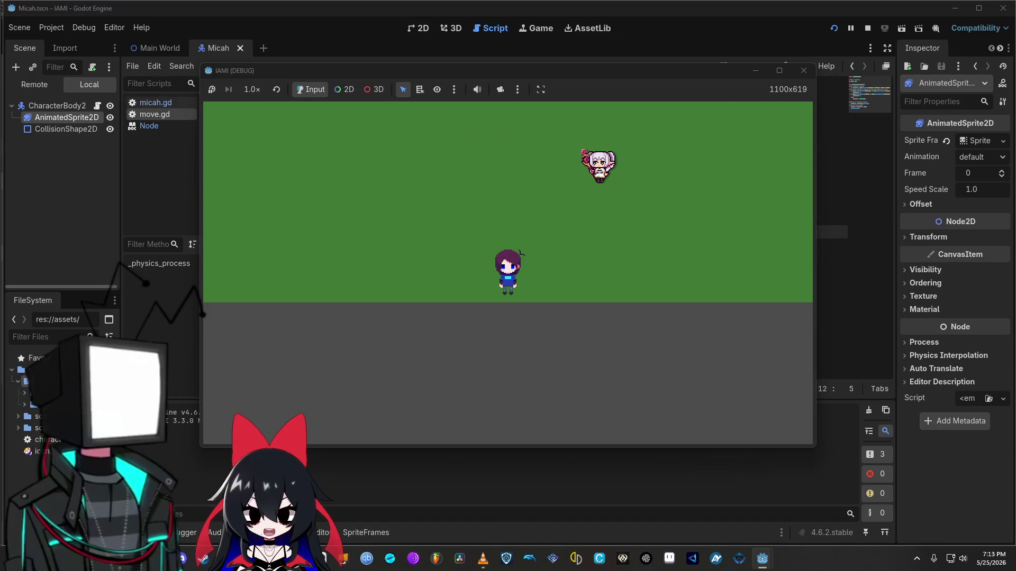
key(Up)
key(Right)
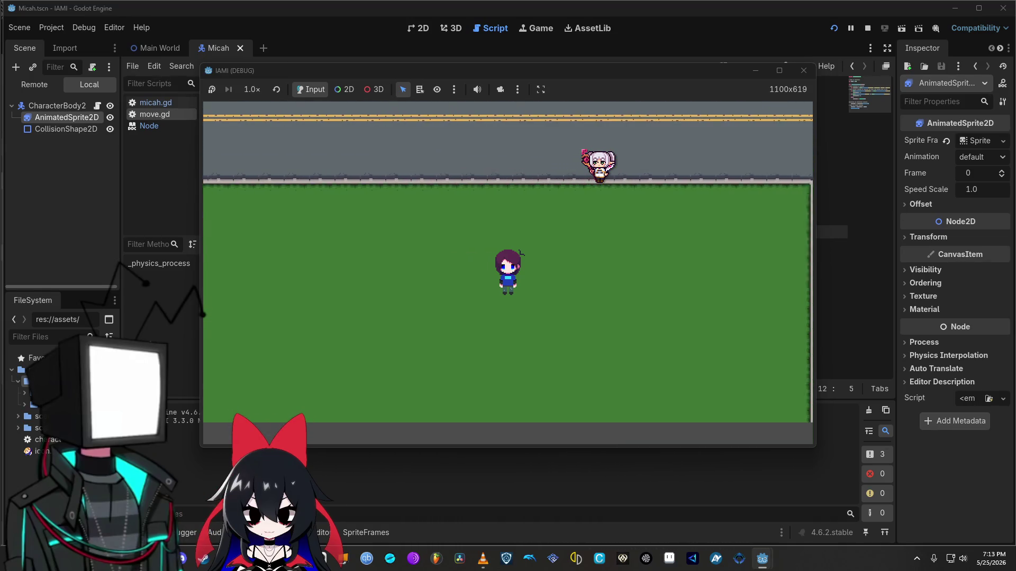
key(Left)
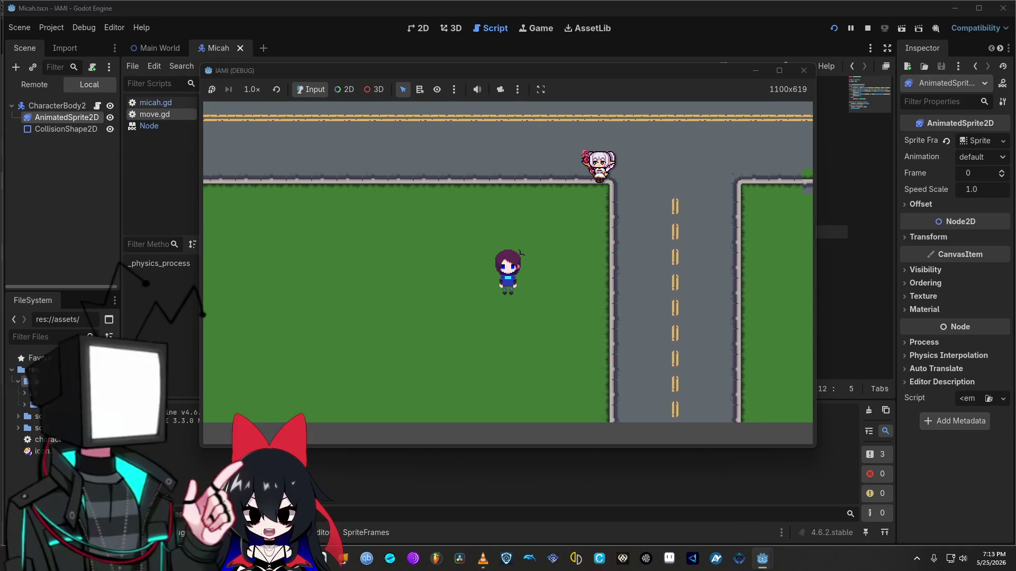
key(Up)
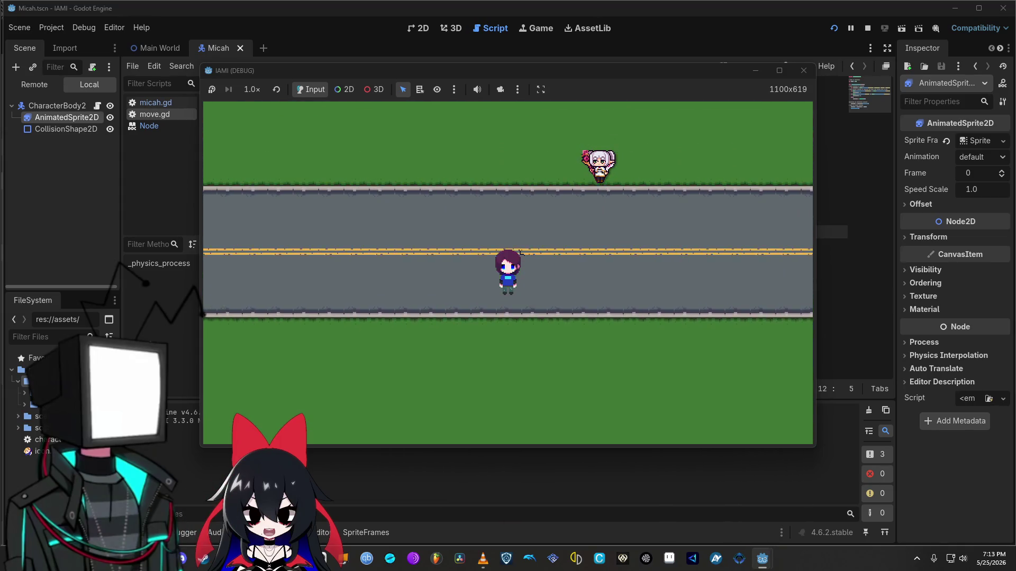
key(Up)
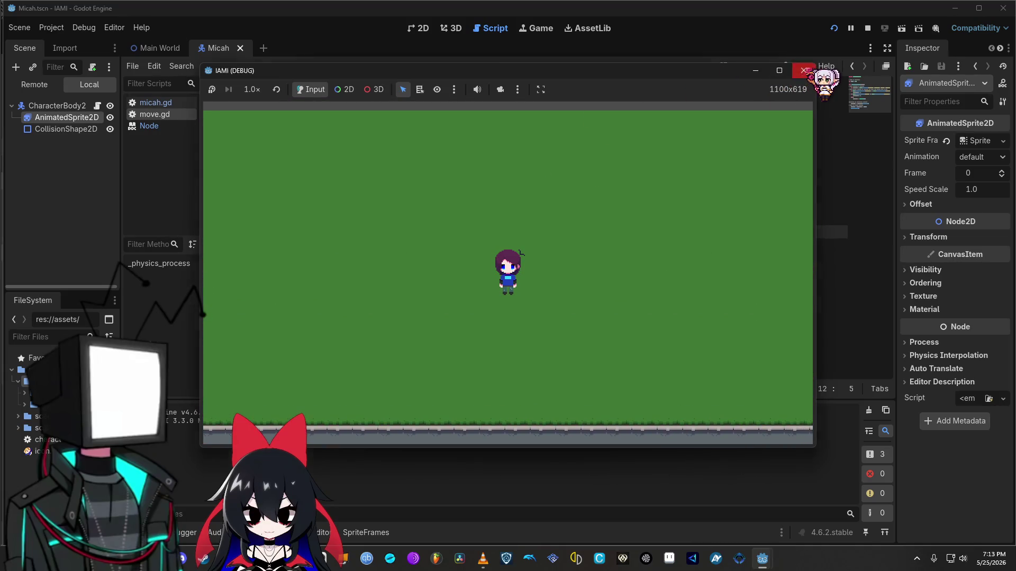
click(804, 70)
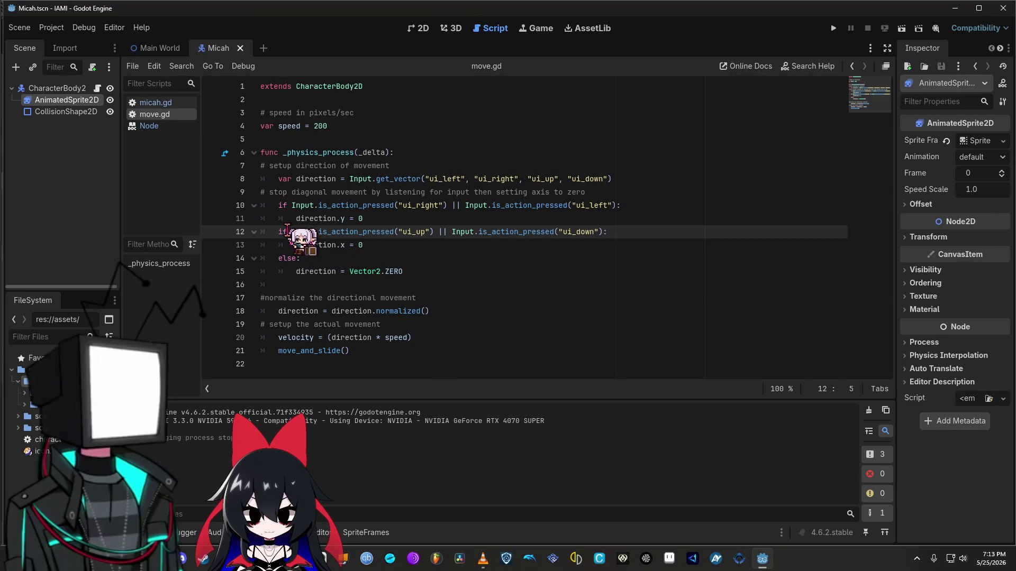
Step: Type 'el' before if on line 12 to restore elif, then move to the end of the line
text(el)
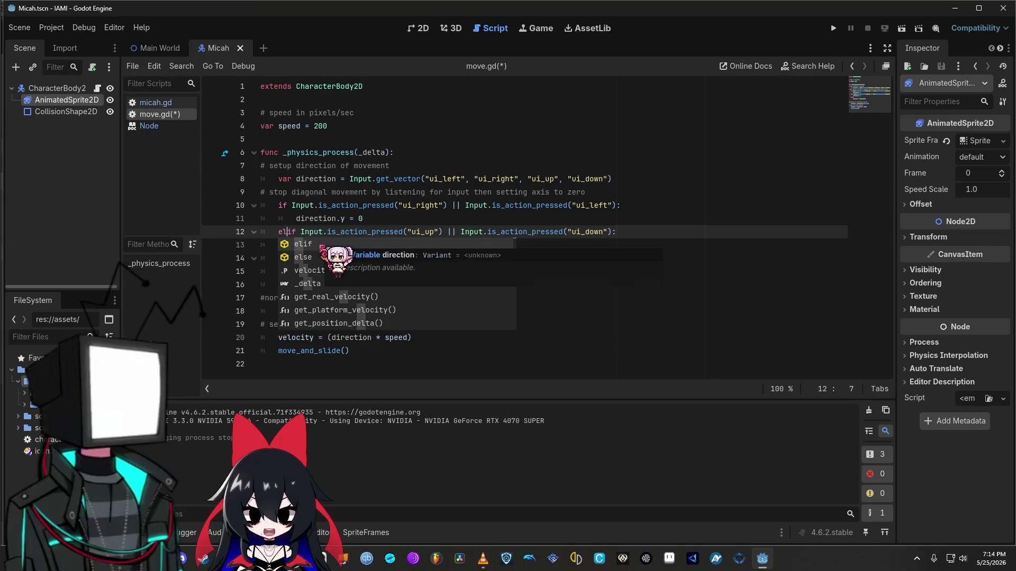
click(636, 233)
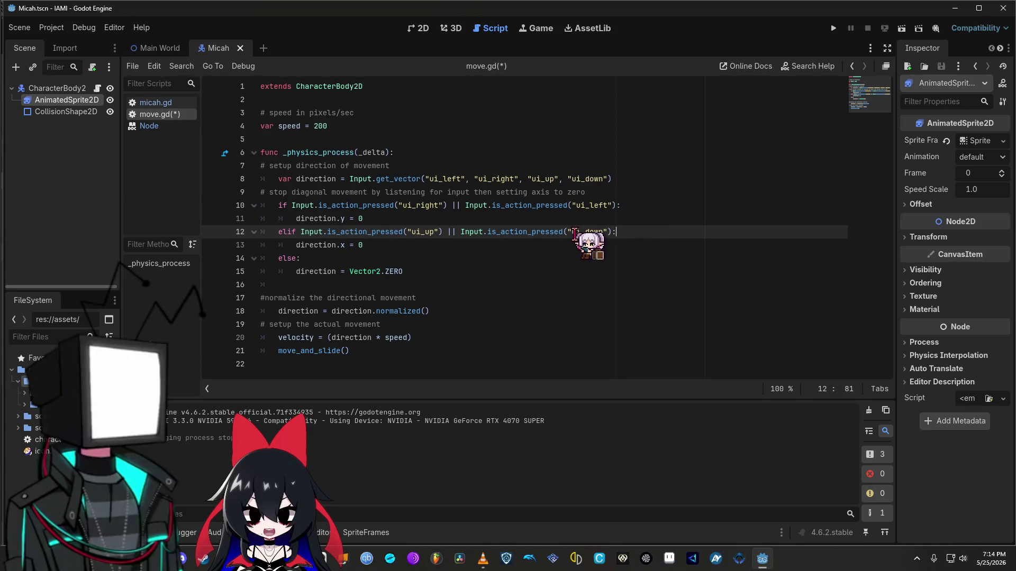
Step: Run the project, walk the player in all four directions, and close the IAMI debug window
click(833, 28)
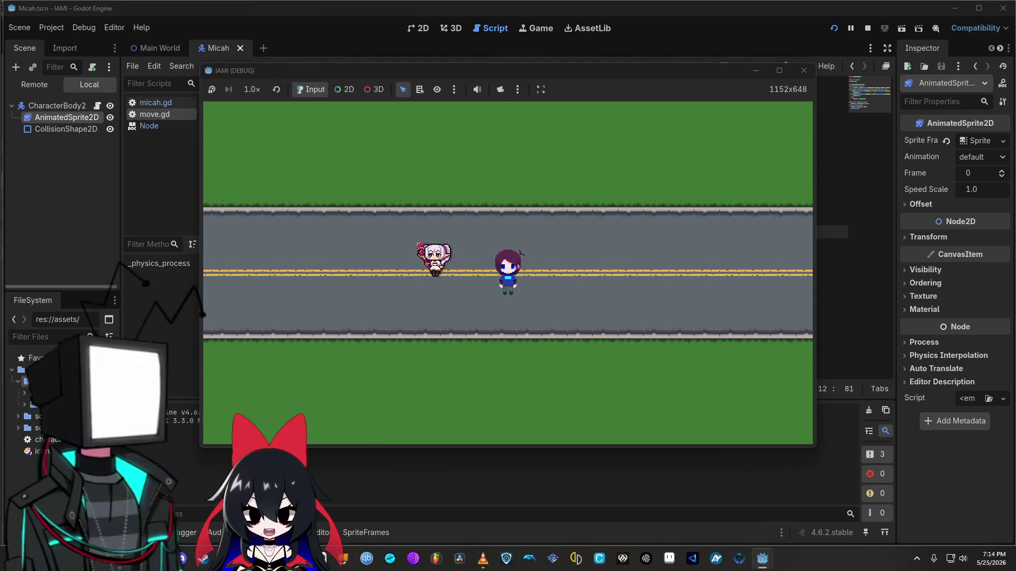
key(Up)
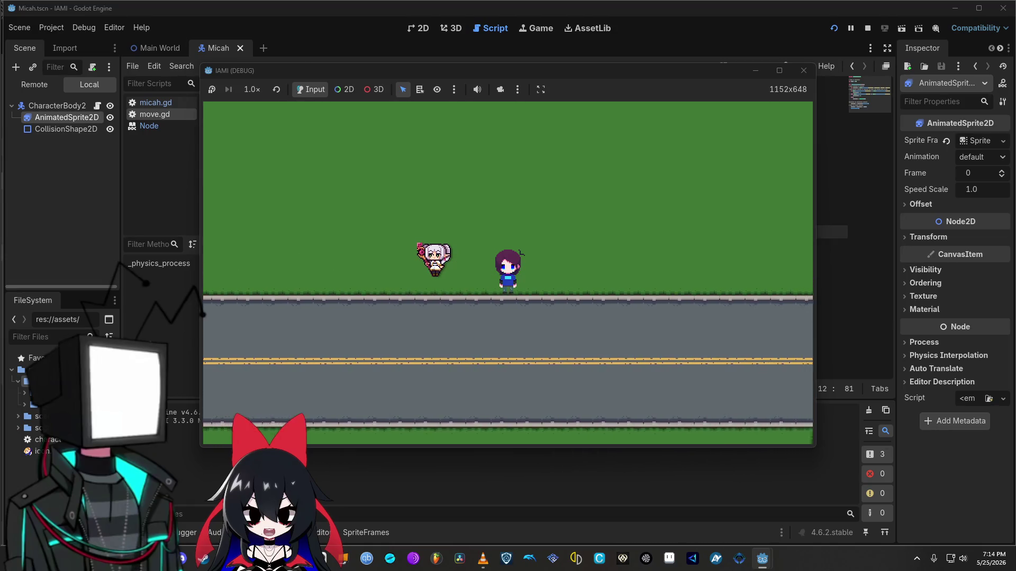
key(Down)
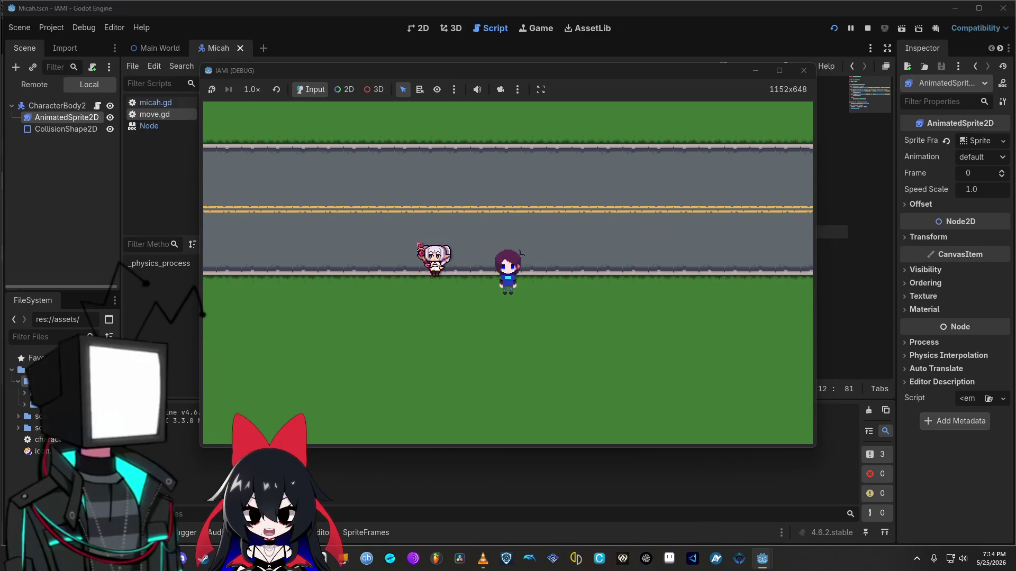
key(Left)
key(Up)
key(Right)
key(Down)
key(Right)
key(Up)
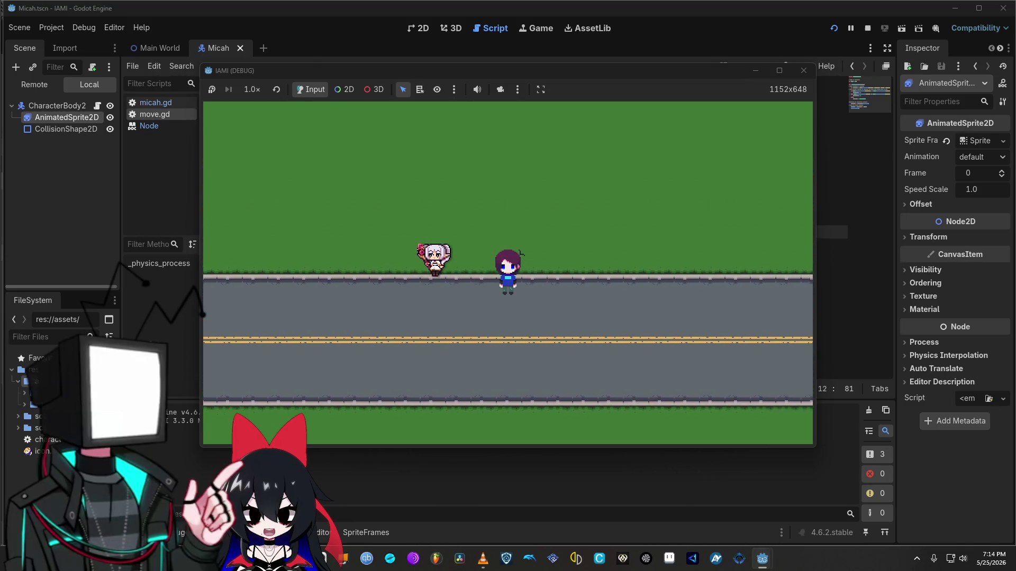
key(Down)
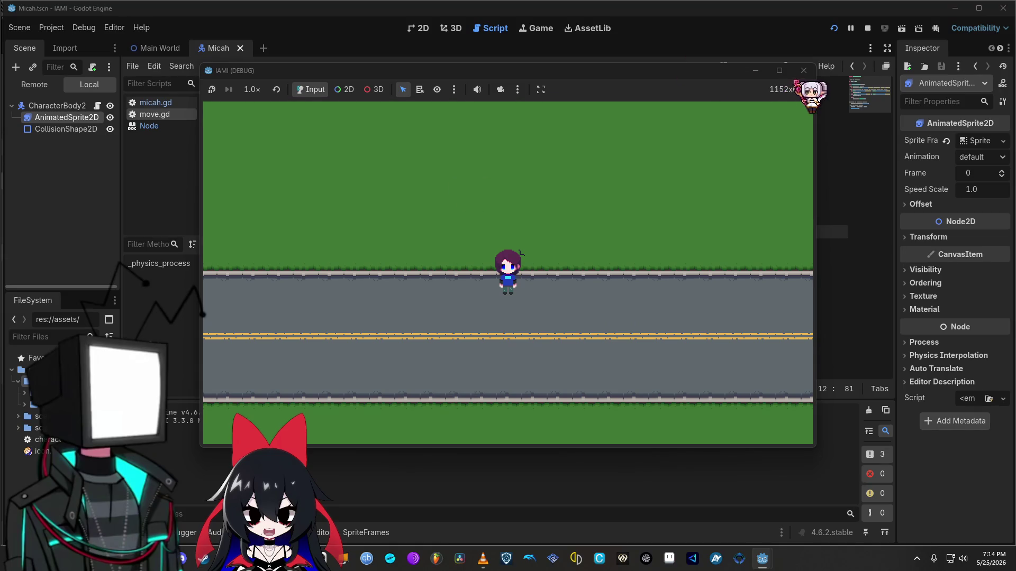
click(804, 70)
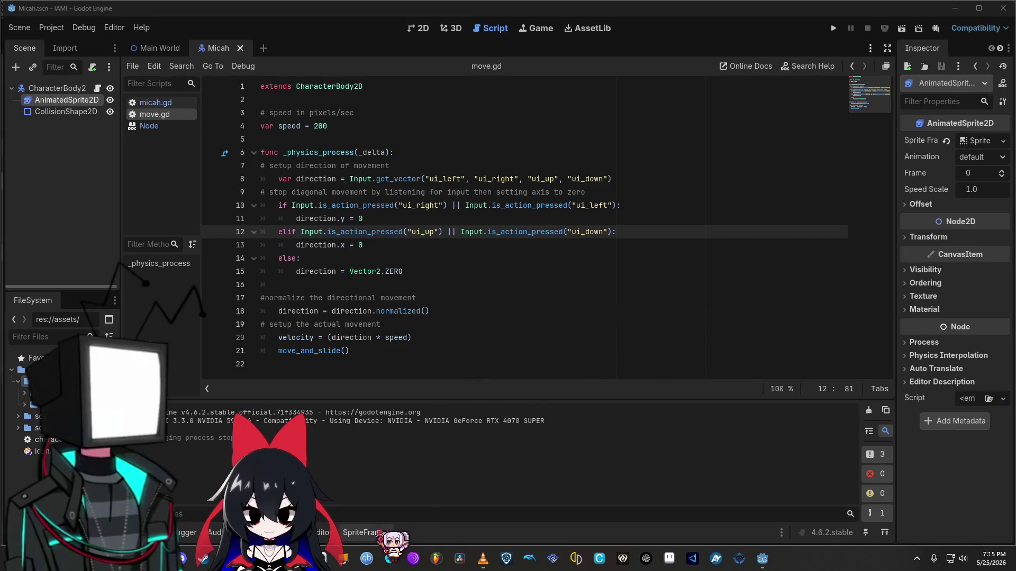
click(366, 532)
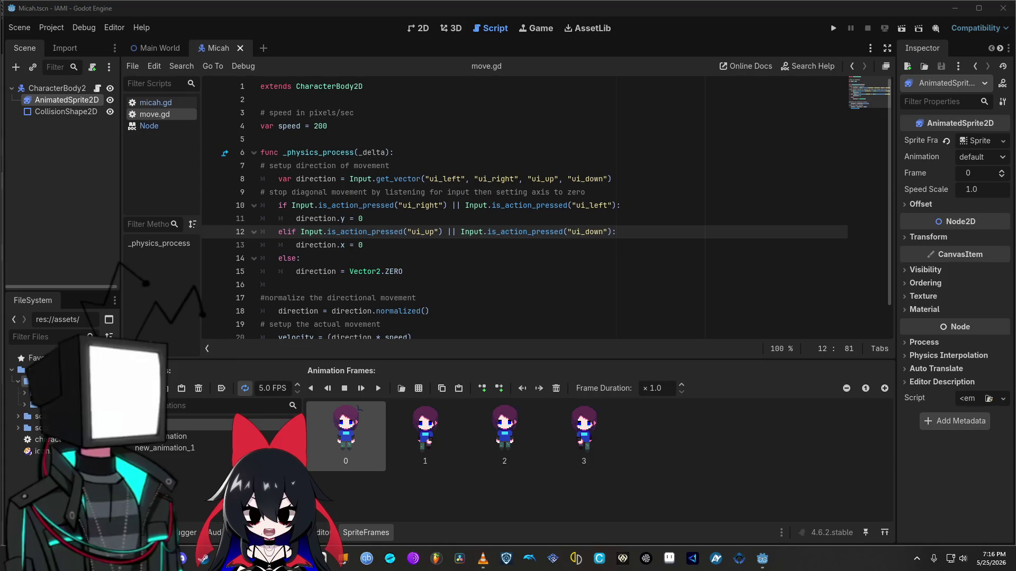
Step: Minimize the Godot editor and all other windows with Win+D to reveal the desktop
key(super+d)
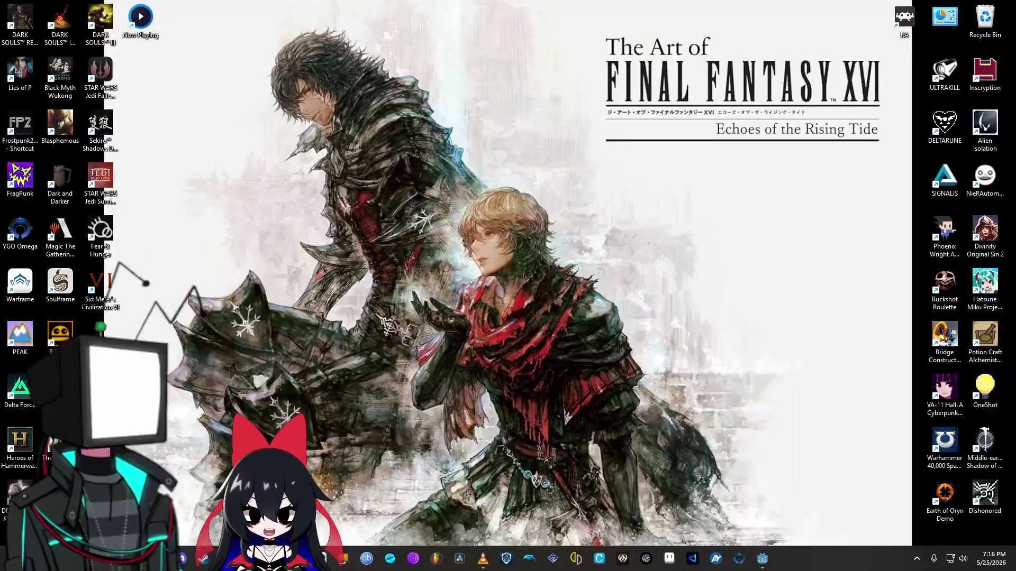
Step: Restore the windows, open a new Floorp window snapped right, then close it to return to the docs
key(super+d)
key(alt+Tab)
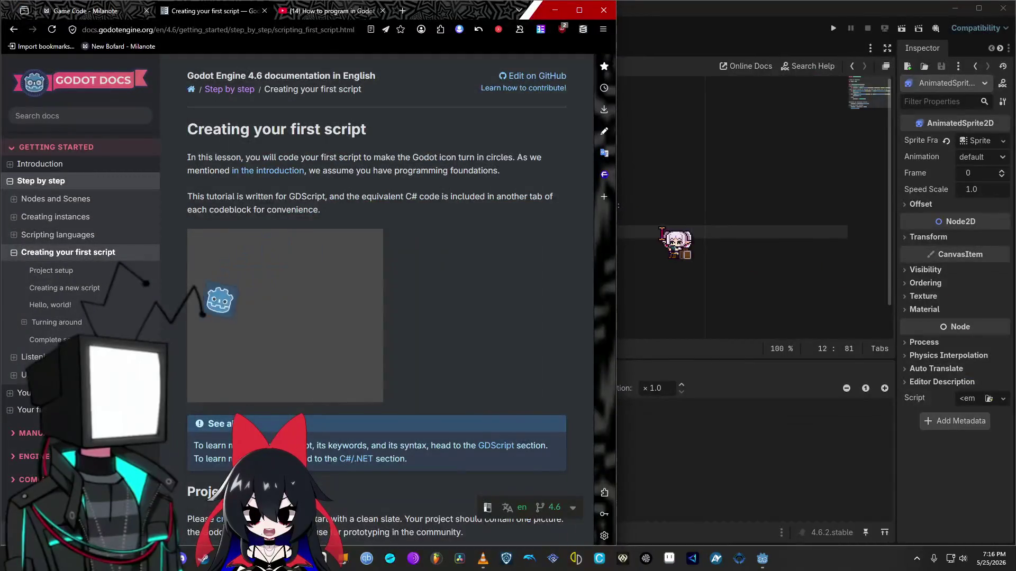
key(ctrl+n)
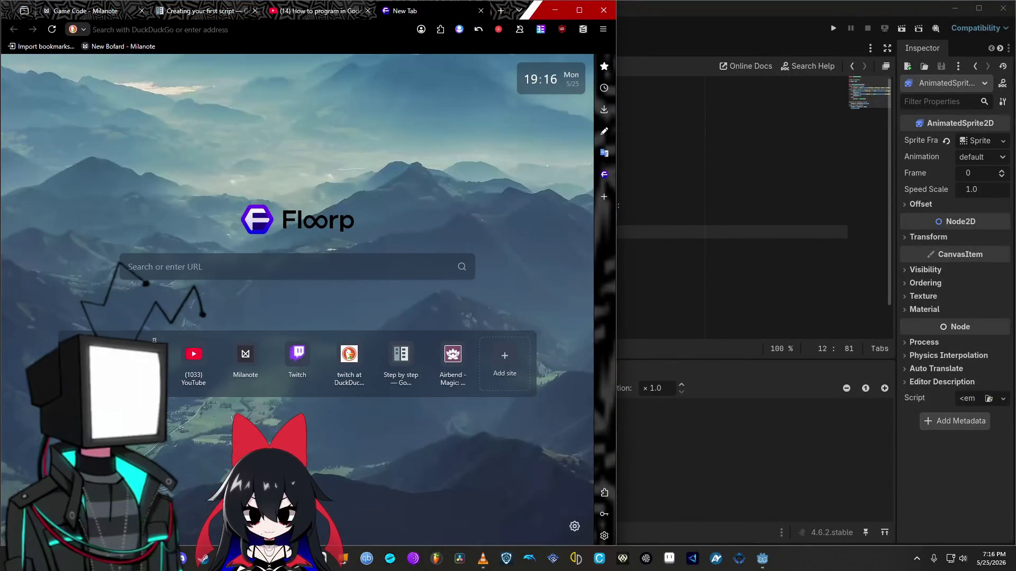
key(super+Right)
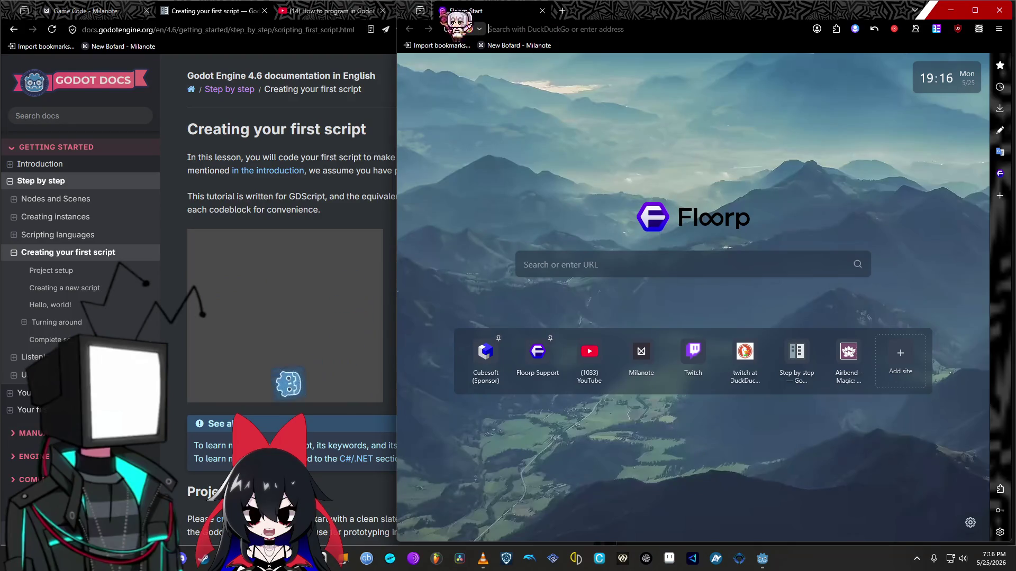
key(ctrl+w)
key(super+d)
key(super+d)
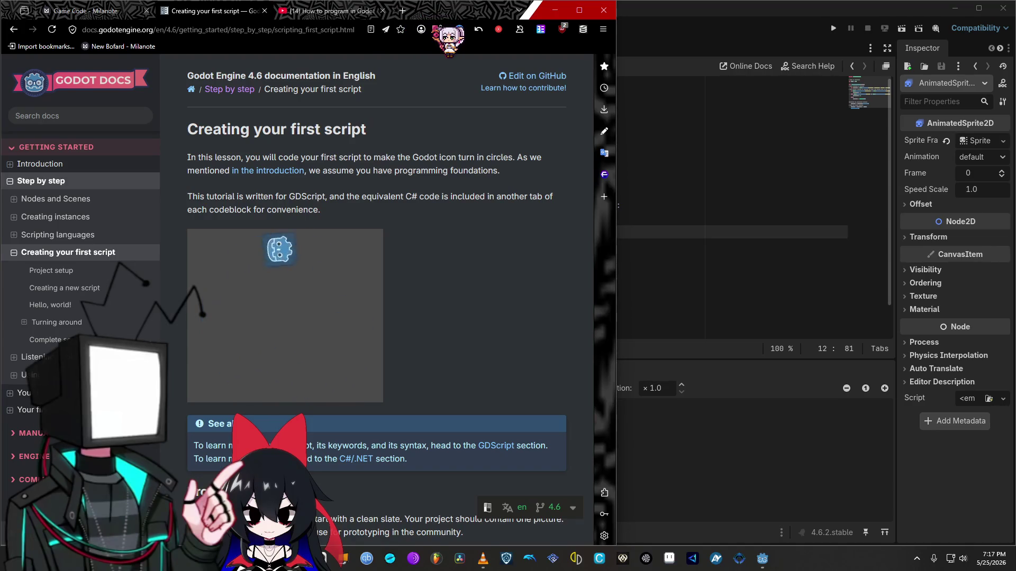
Step: Search DuckDuckGo images for 'renessance belt fold' in a new tab
key(ctrl+t)
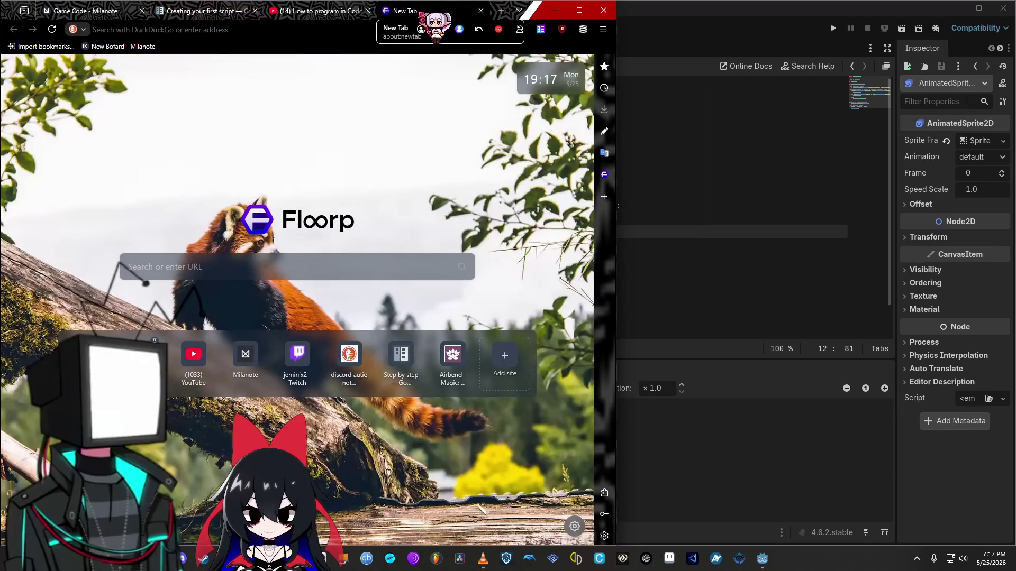
text(re)
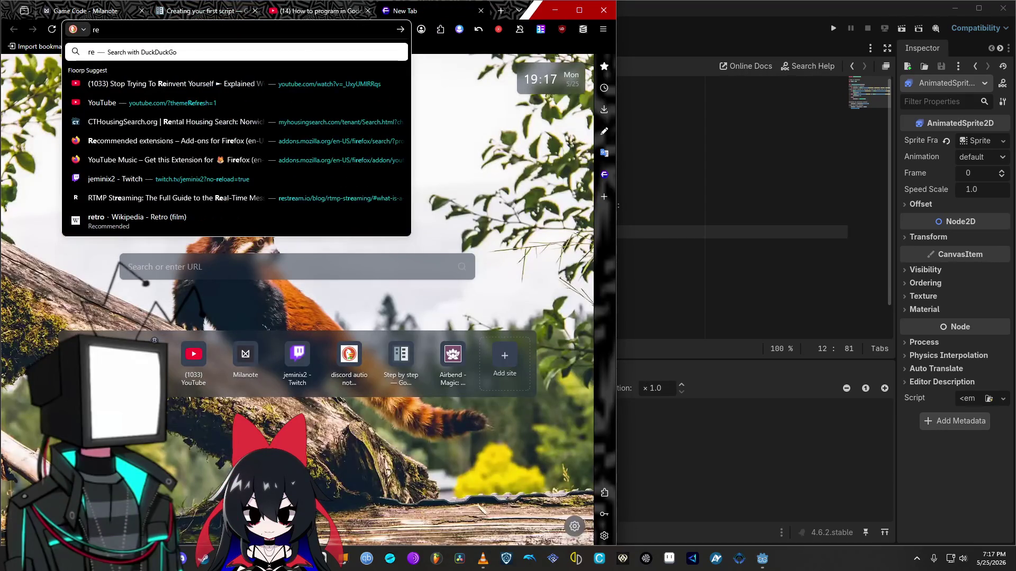
text(nessance)
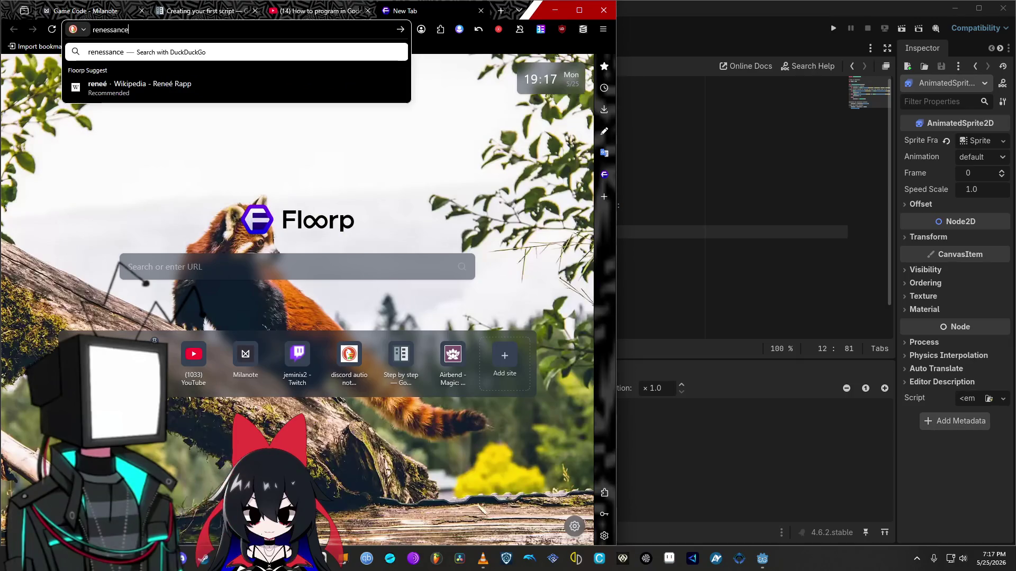
text( belt fold)
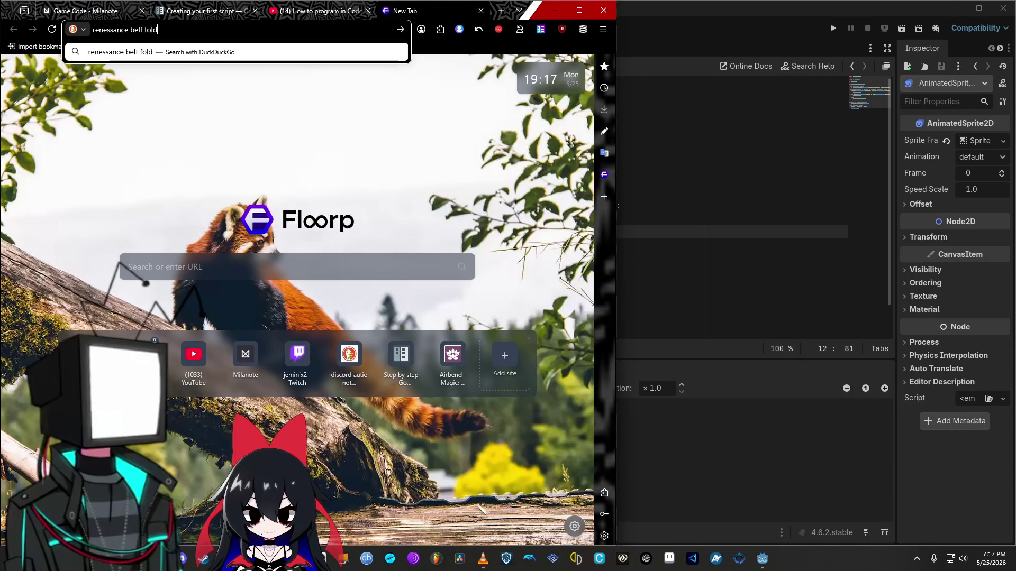
key(Return)
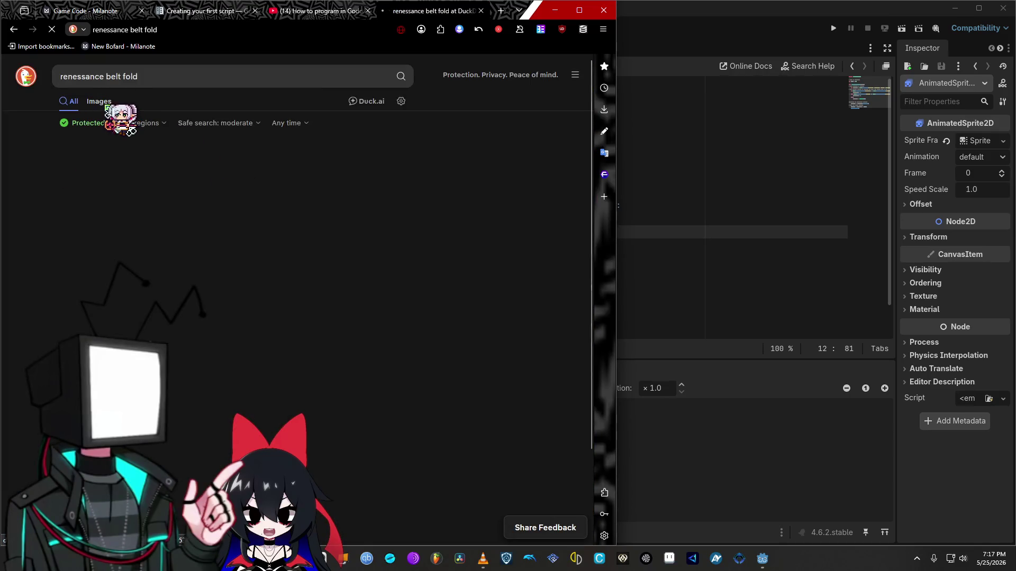
click(99, 101)
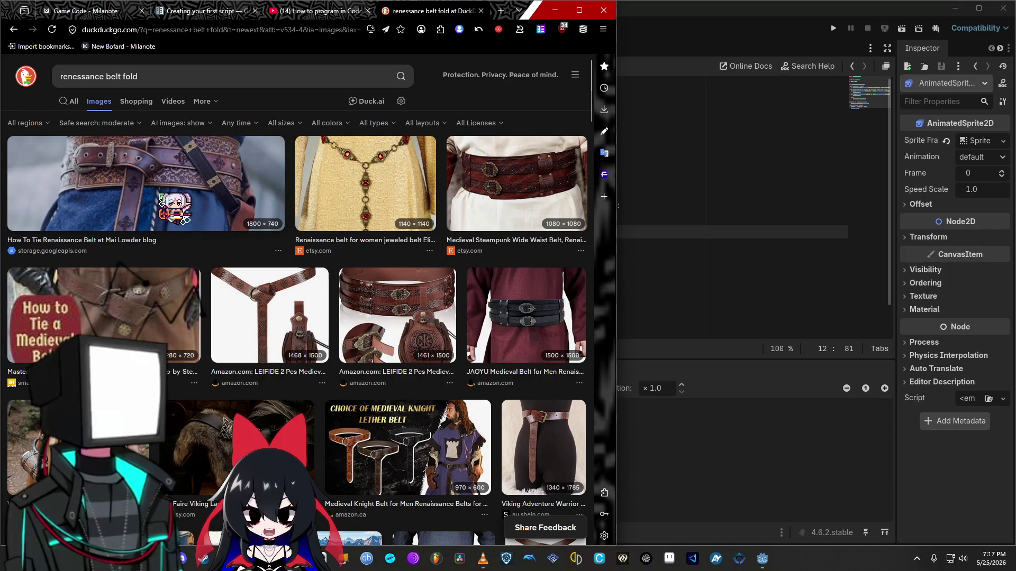
Step: Snip the first belt image with a region capture, then close the search tab
click(150, 178)
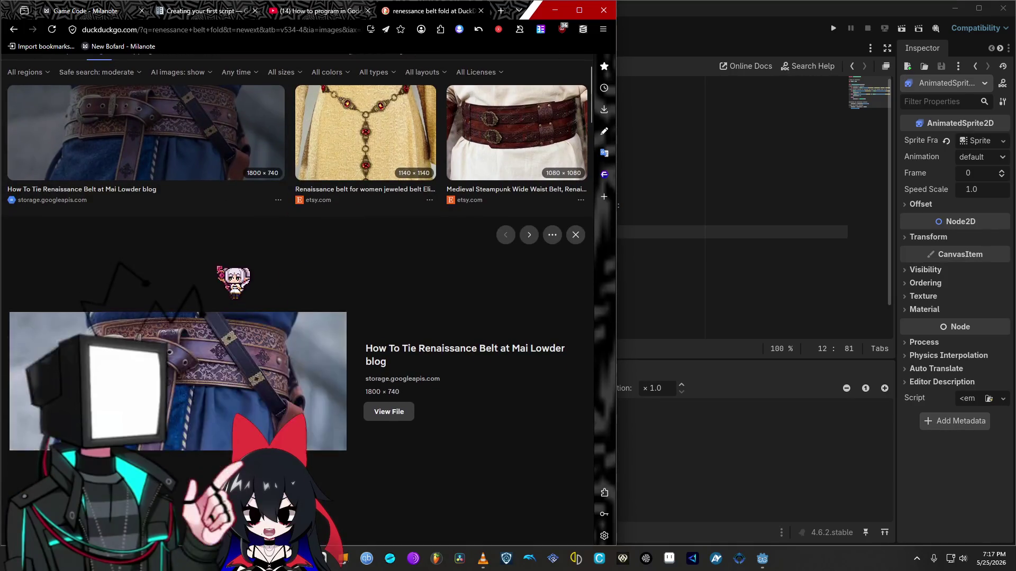
key(shift+super+s)
mouse_move(60, 202)
mouse_down()
mouse_move(316, 379)
mouse_move(276, 344)
mouse_up()
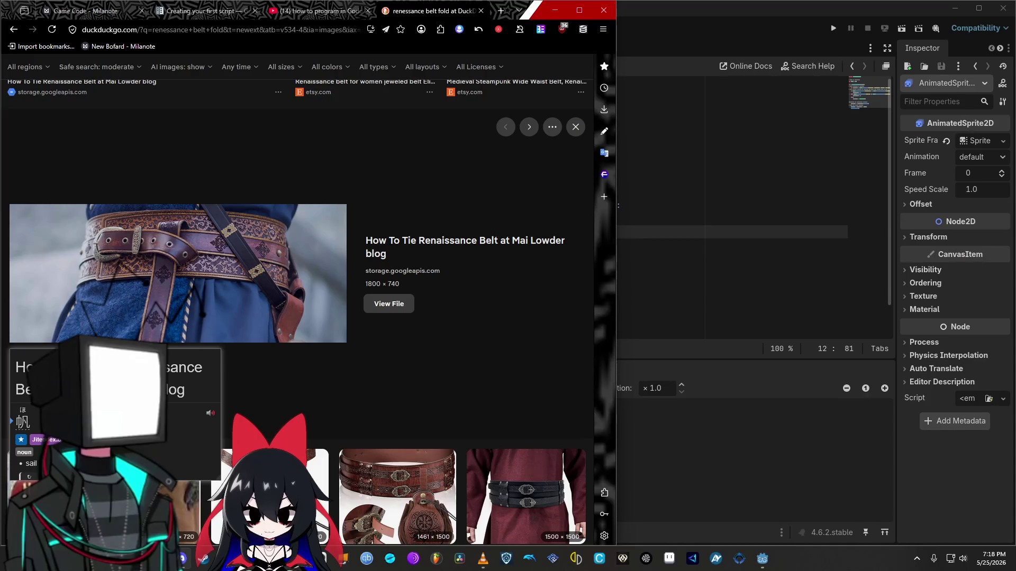
key(ctrl+w)
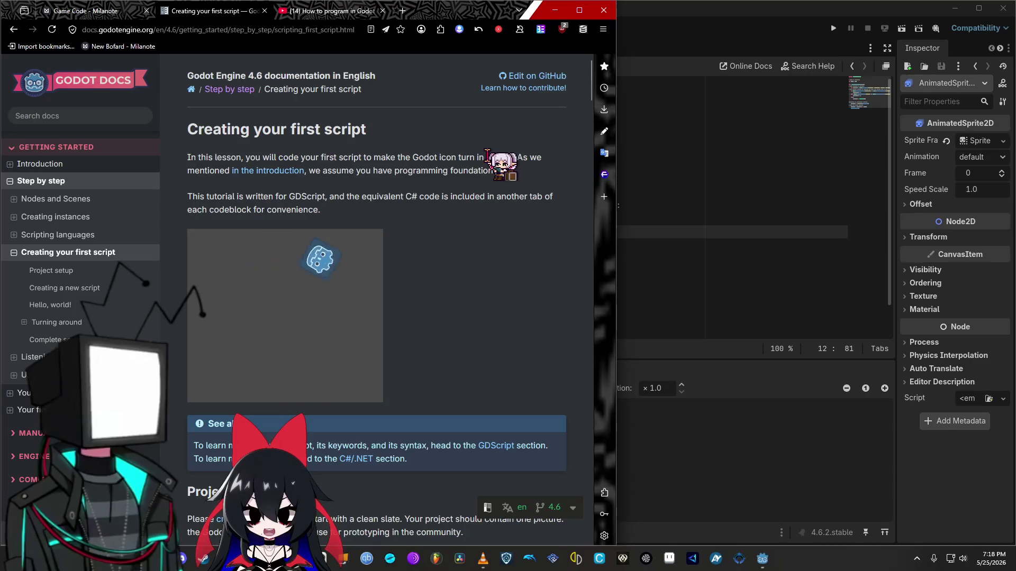
Step: Read down the Creating your first script lesson to its first code sample
scroll(418, 238, down, 3)
scroll(425, 246, down, 14)
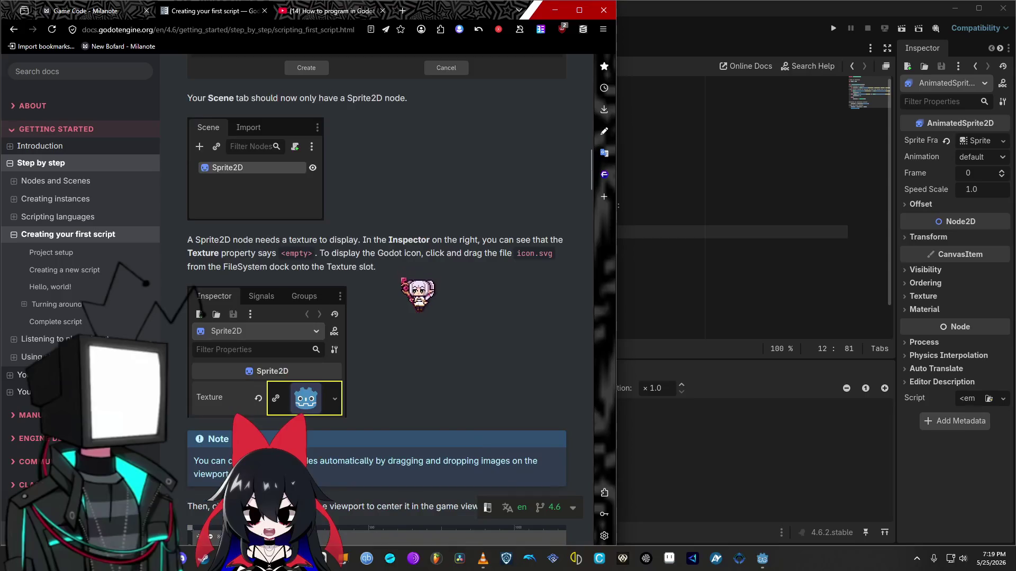
scroll(420, 293, up, 8)
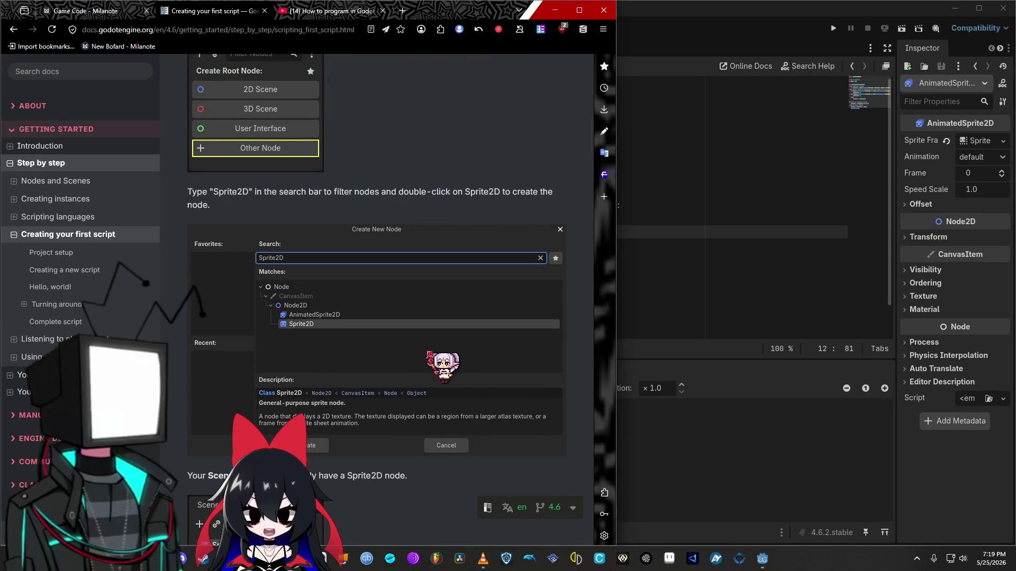
scroll(442, 364, down, 1)
scroll(442, 364, down, 5)
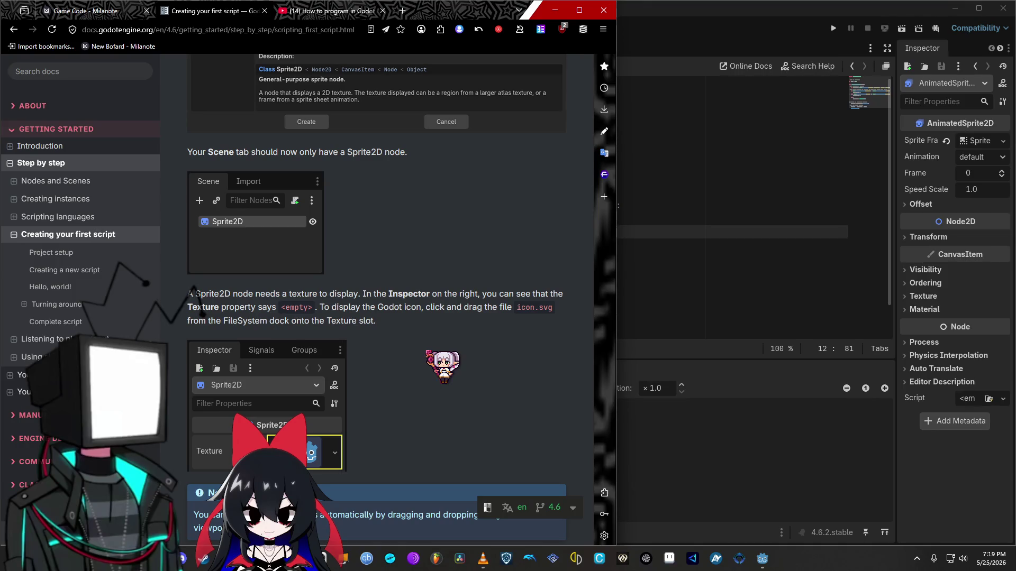
scroll(441, 364, down, 6)
scroll(442, 364, down, 6)
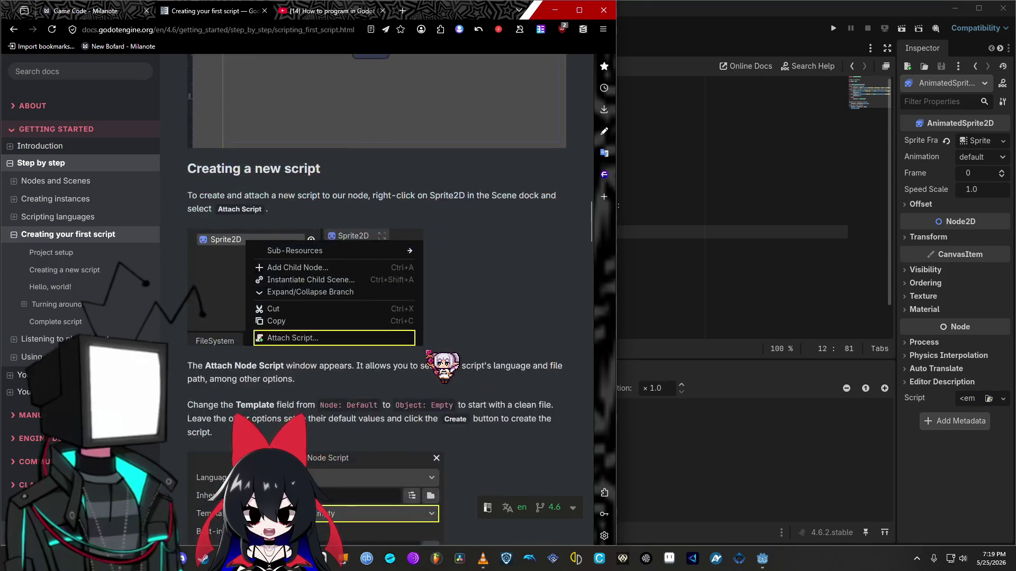
scroll(441, 364, down, 2)
scroll(442, 364, down, 6)
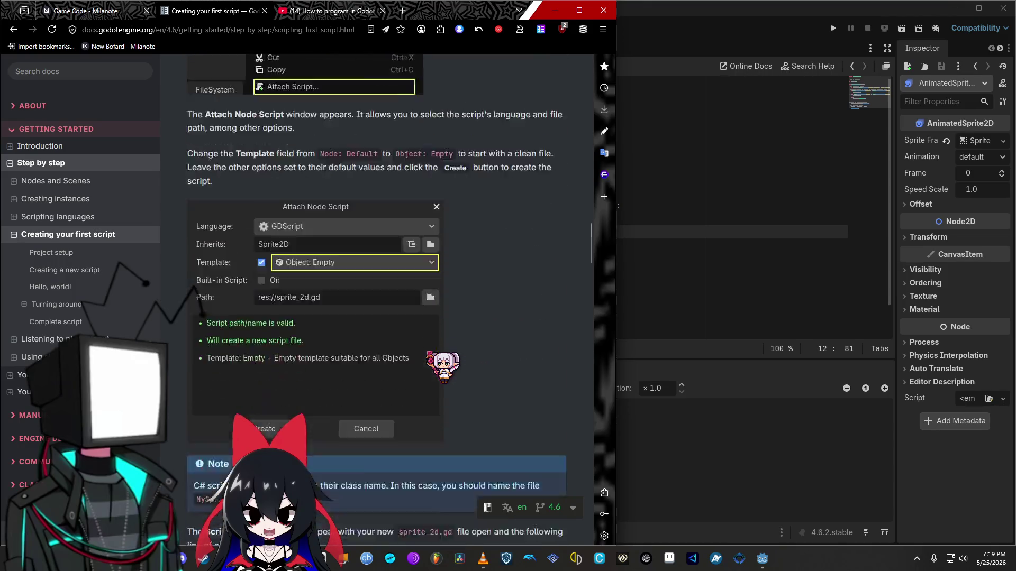
scroll(426, 351, down, 3)
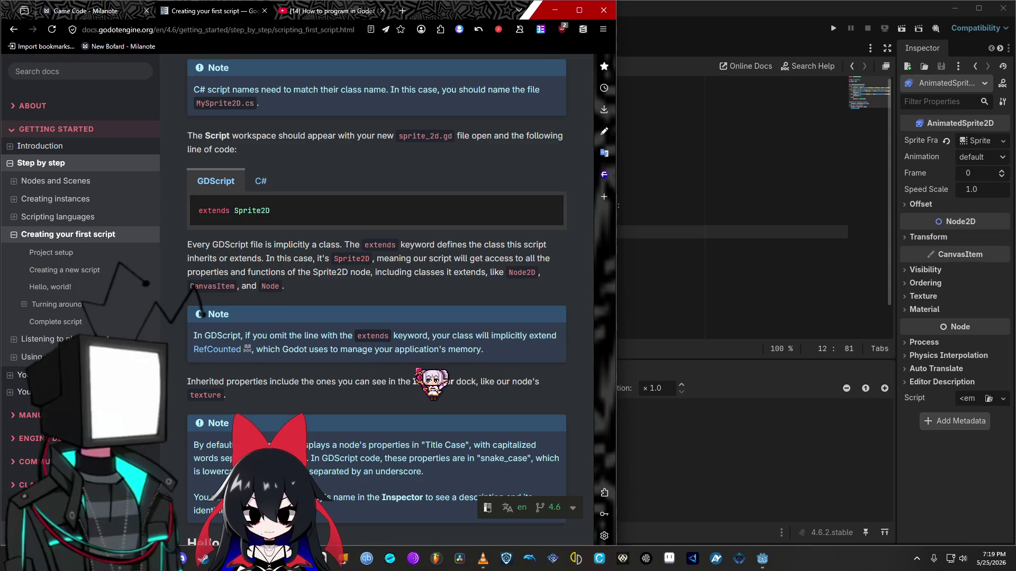
scroll(418, 371, down, 4)
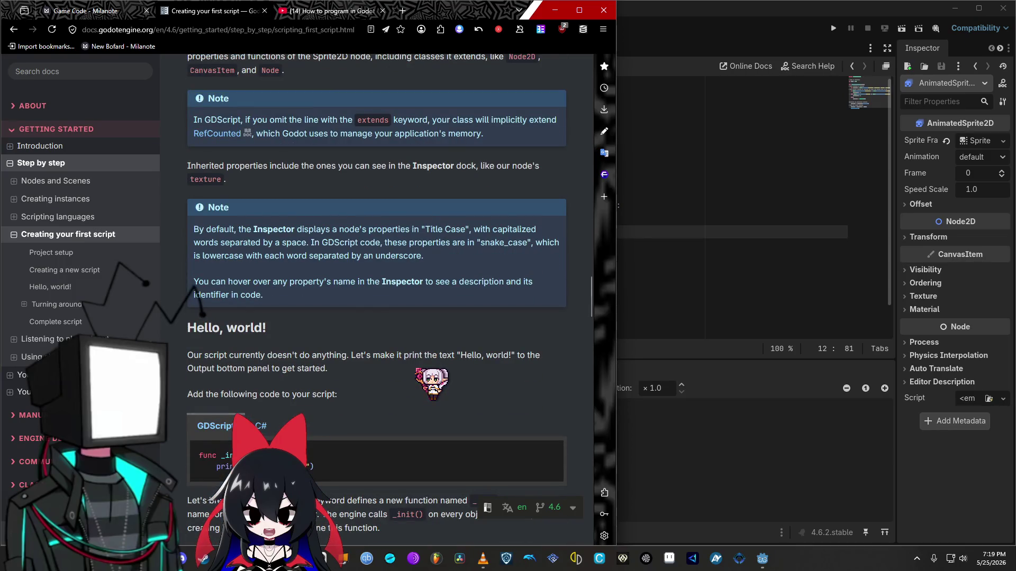
Step: Compare the C# and GDScript samples, then continue to Turning around with the browser maximized
click(259, 426)
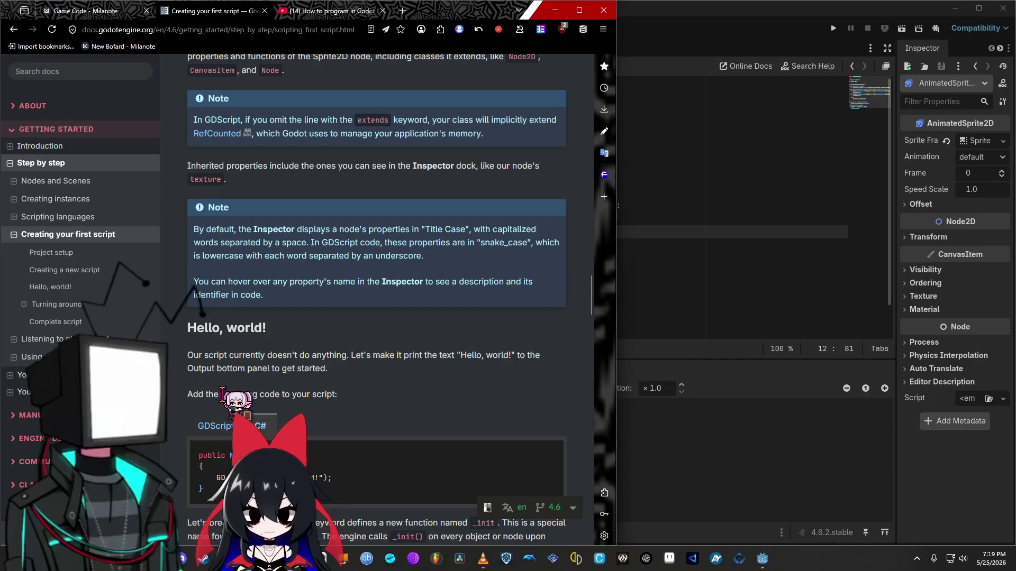
click(219, 428)
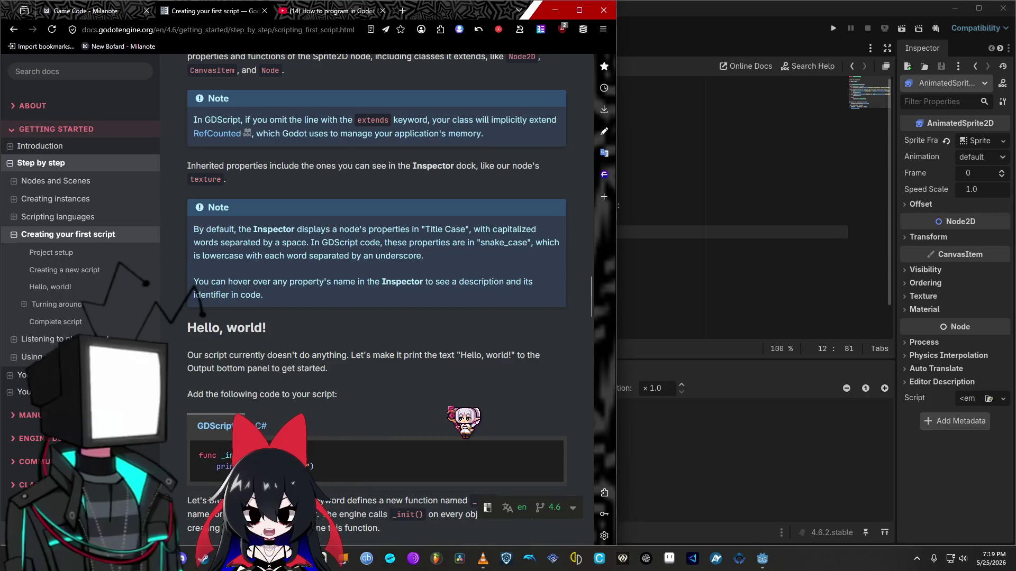
scroll(464, 418, down, 4)
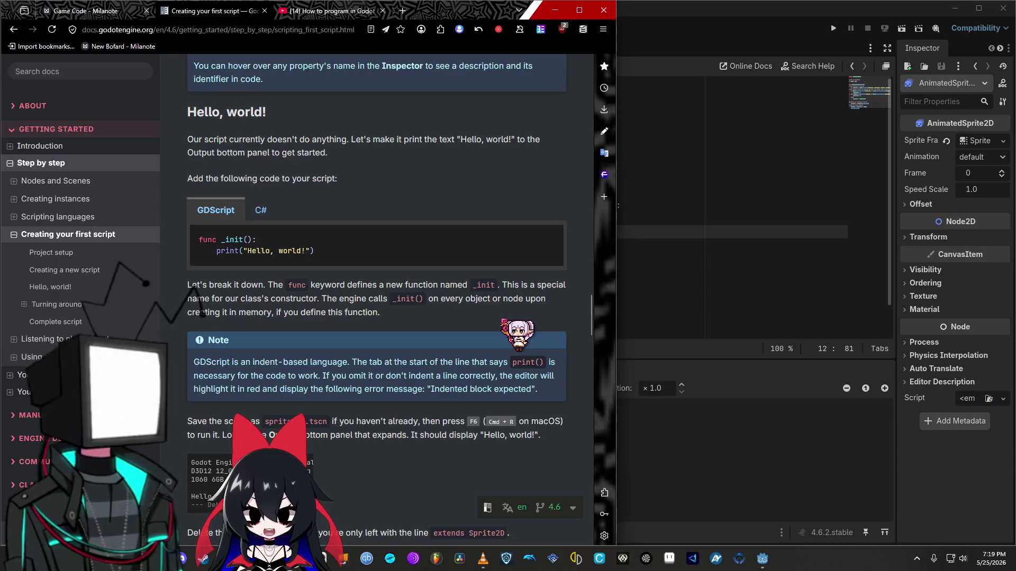
scroll(506, 333, down, 2)
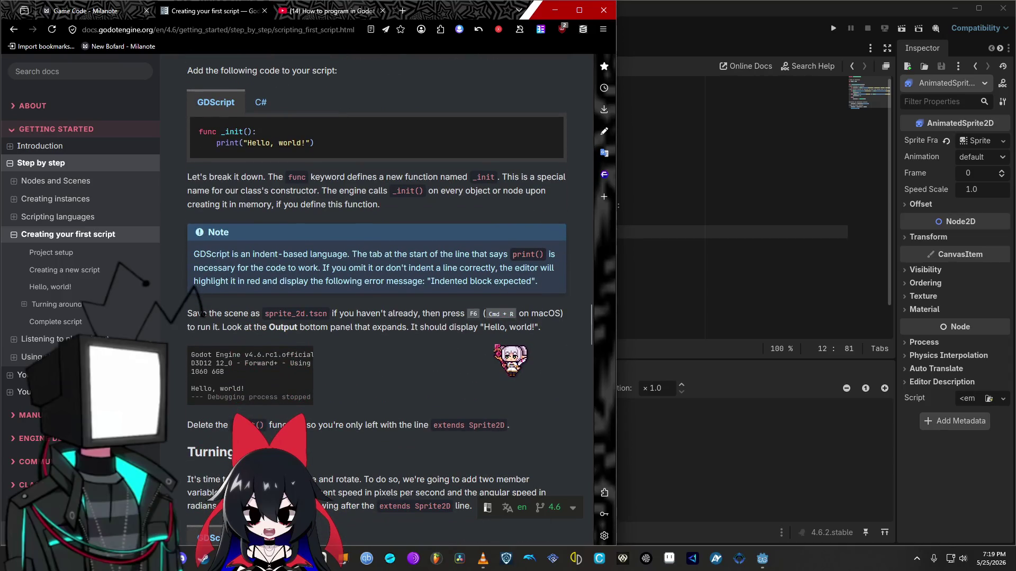
scroll(377, 300, down, 2)
scroll(377, 300, down, 4)
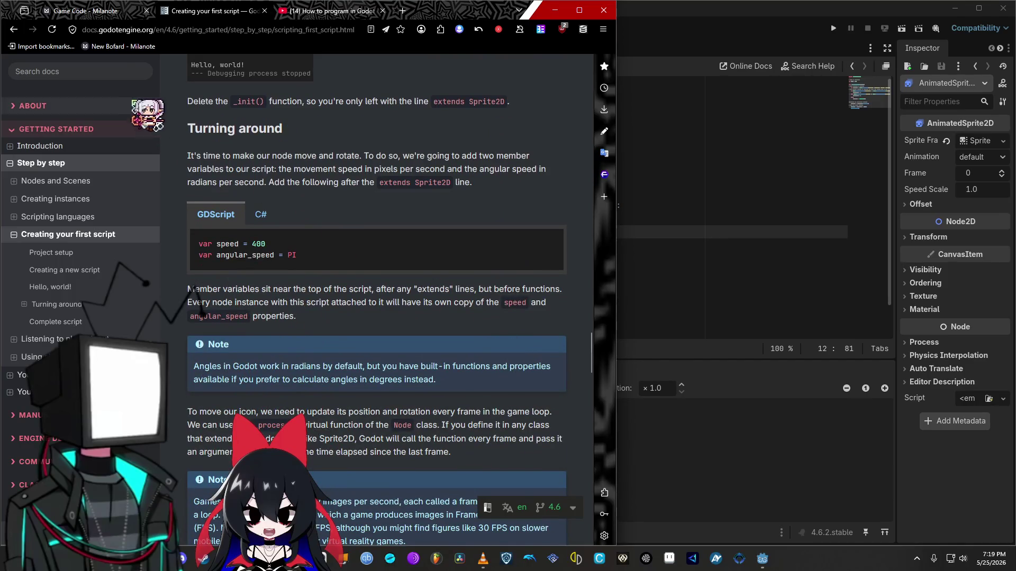
key(super+Up)
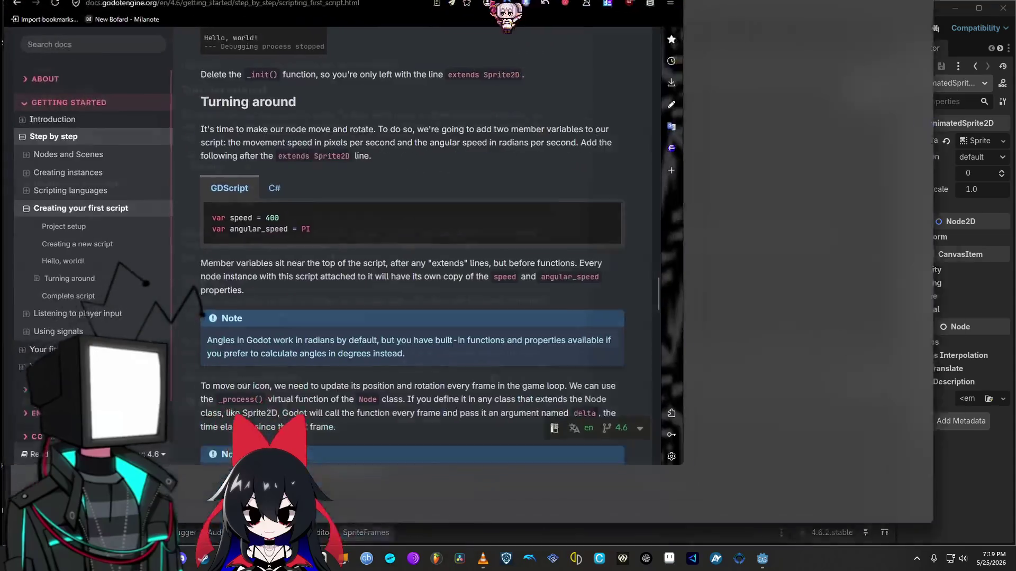
Step: Scroll past the _process rotation Tip and rotating-icon demo to the Moving forward heading
scroll(575, 296, down, 2)
scroll(575, 299, down, 2)
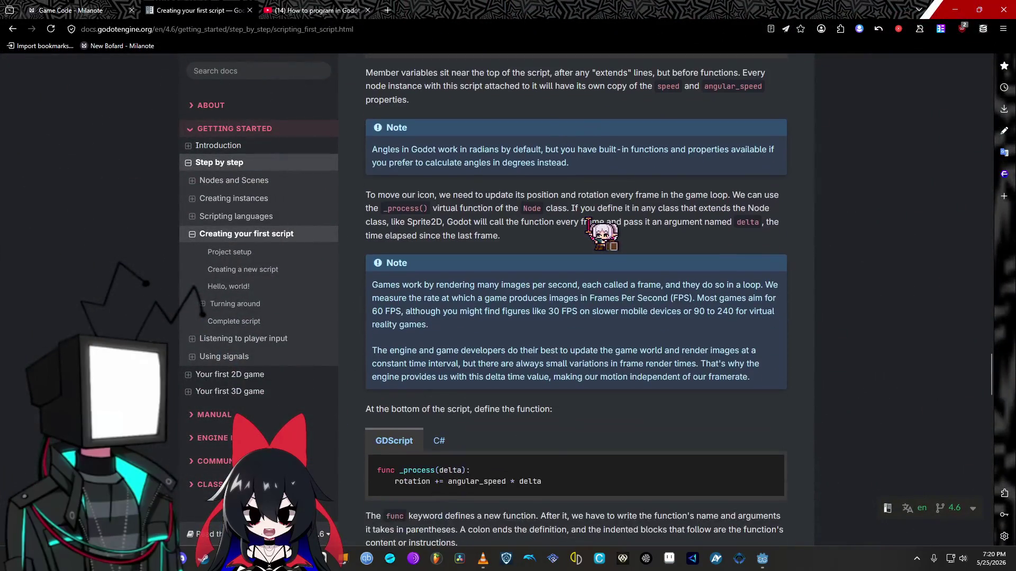
scroll(576, 299, down, 3)
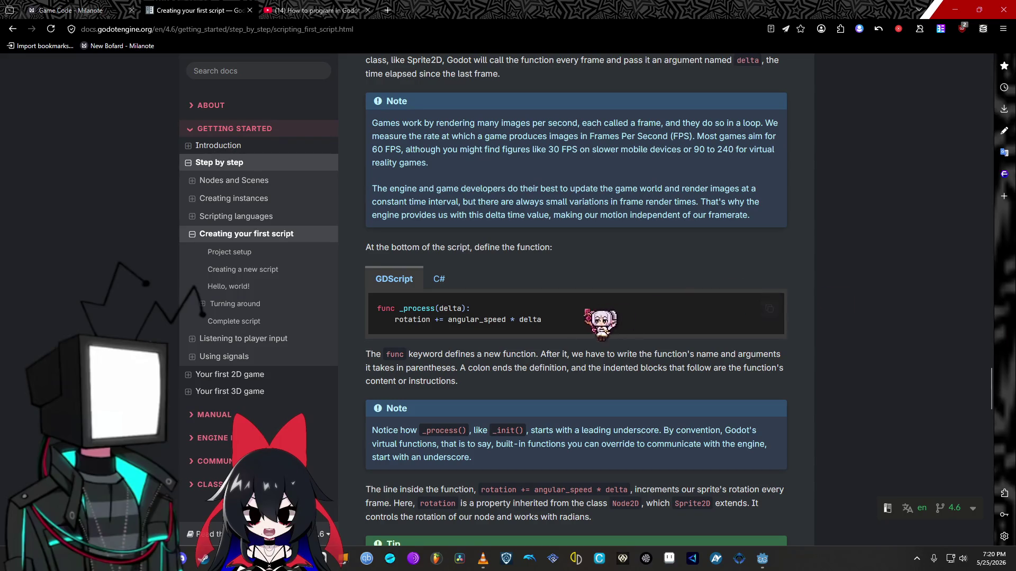
scroll(532, 360, down, 3)
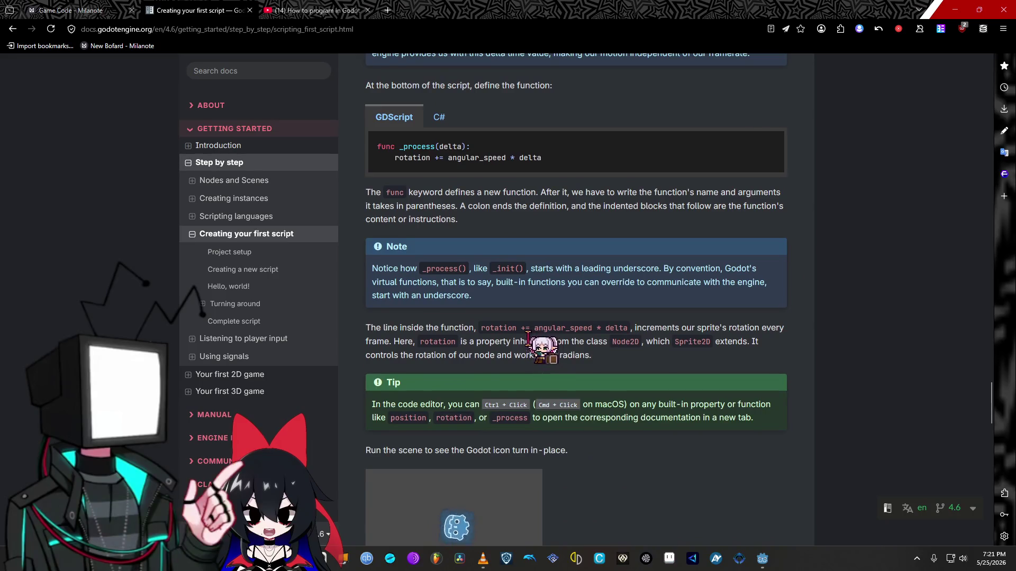
scroll(534, 346, down, 2)
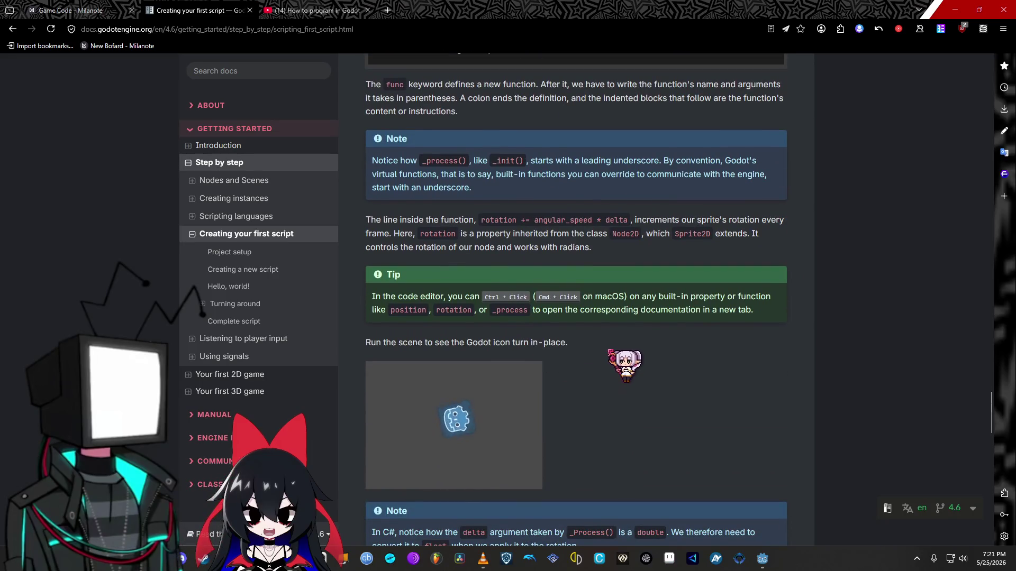
scroll(576, 296, down, 2)
scroll(576, 299, down, 1)
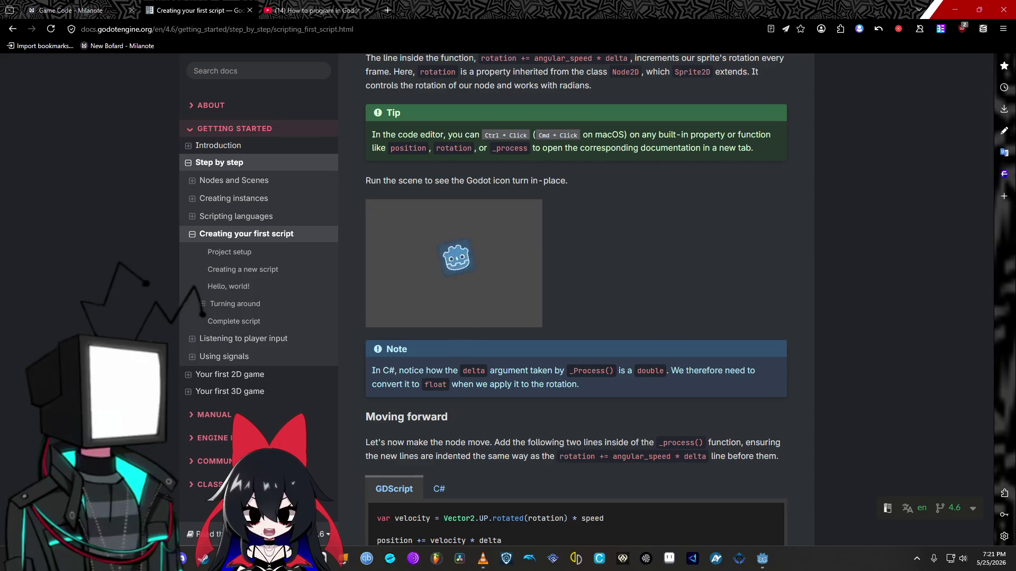
scroll(698, 320, down, 1)
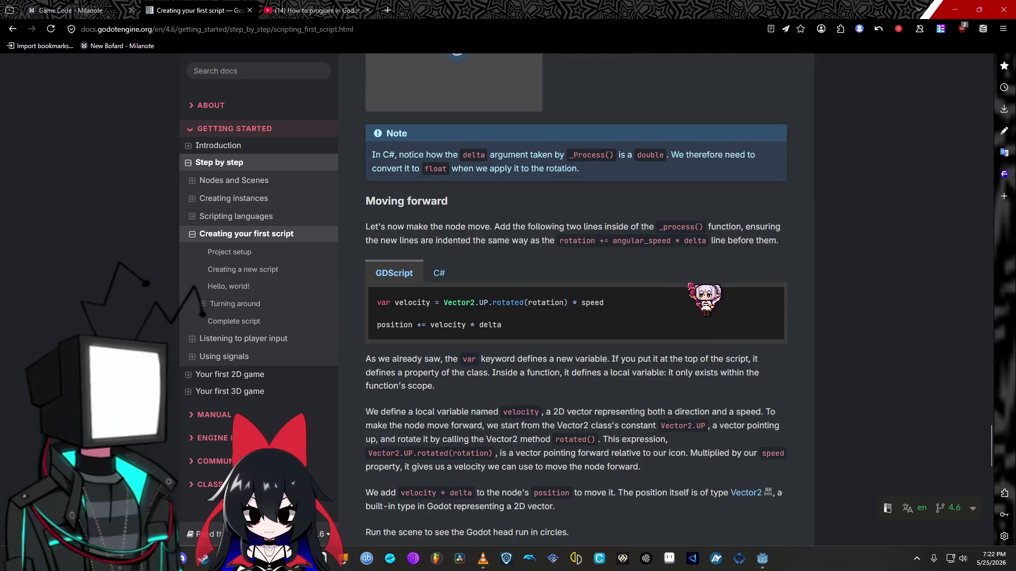
Step: Revisit the _process code and FPS note, then return to the velocity * delta explanation
scroll(666, 335, up, 4)
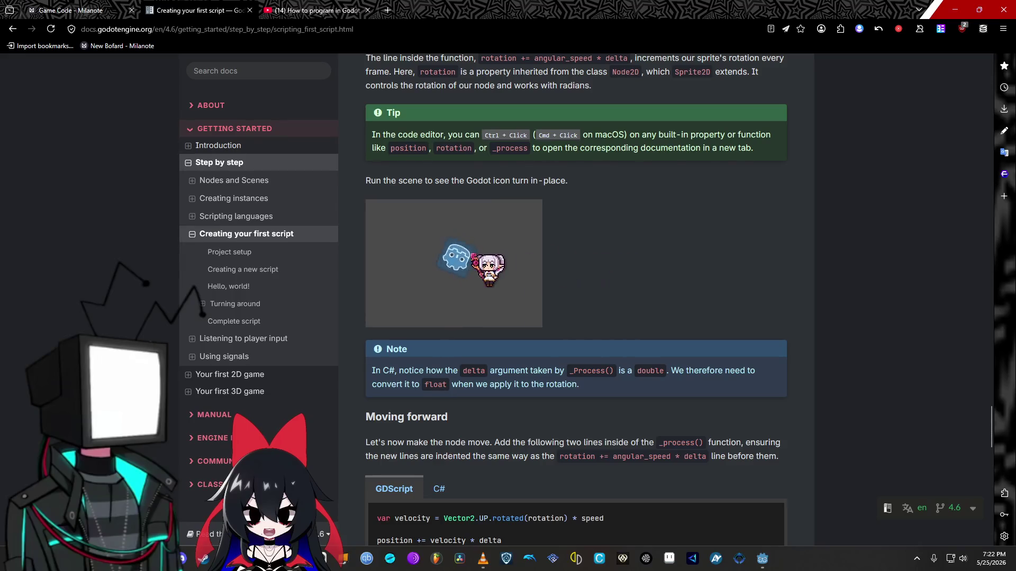
scroll(576, 300, up, 7)
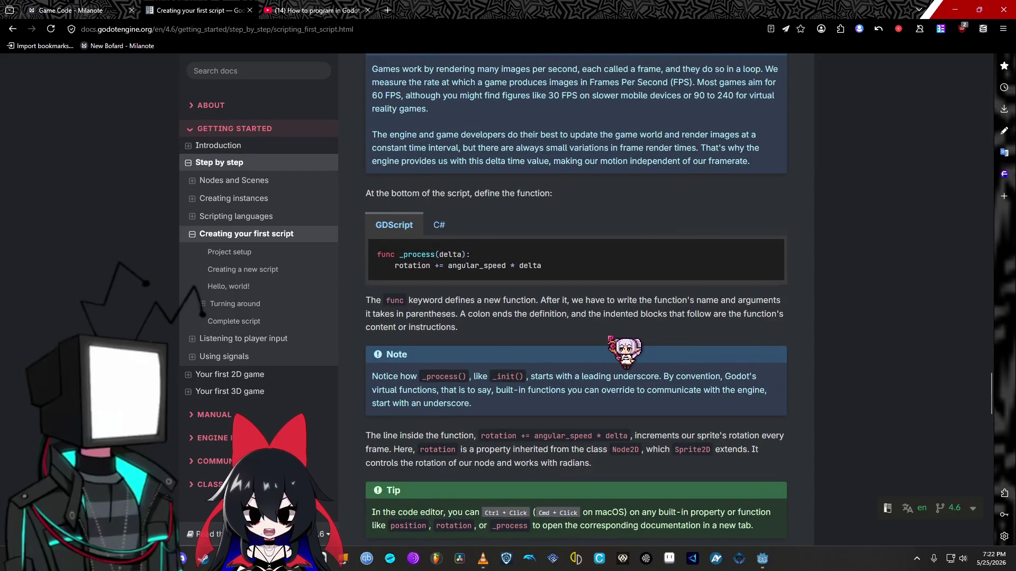
scroll(577, 300, down, 2)
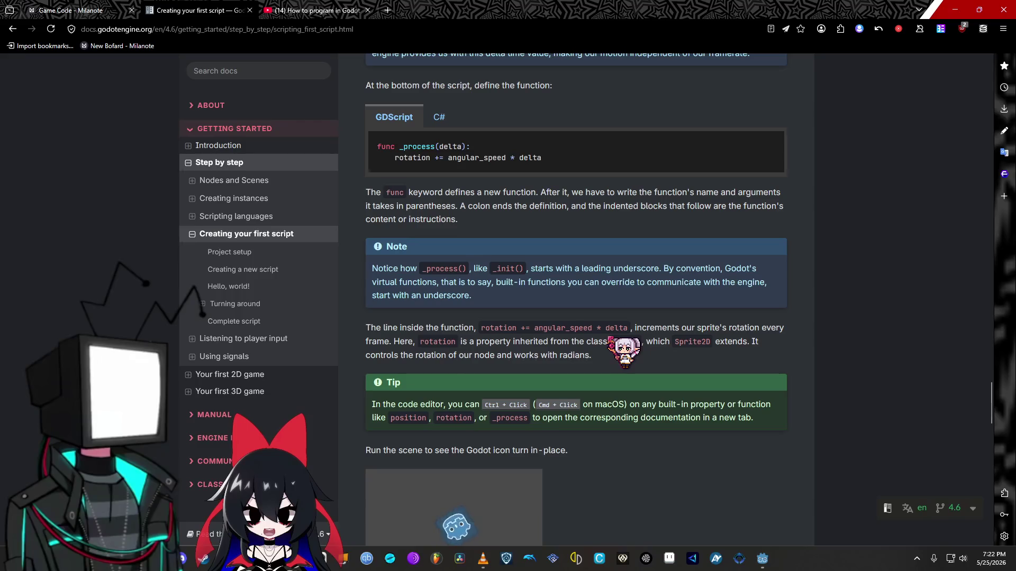
scroll(576, 297, down, 1)
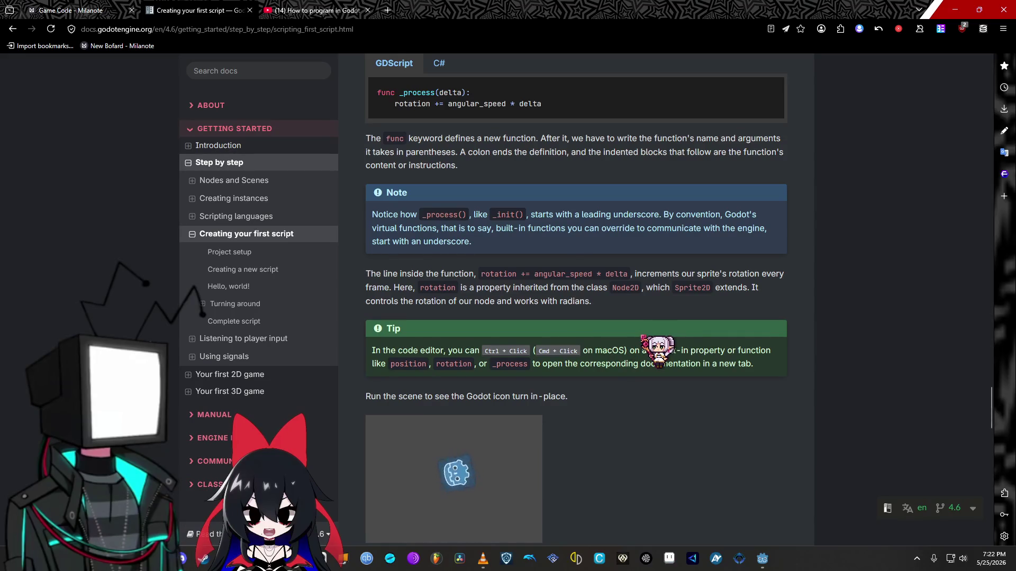
scroll(575, 296, down, 5)
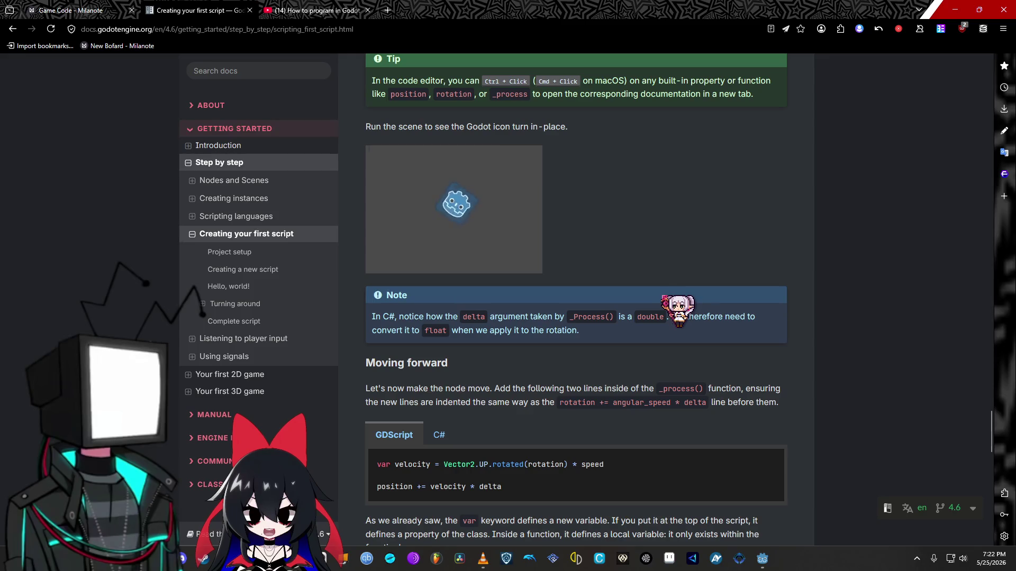
scroll(576, 296, down, 3)
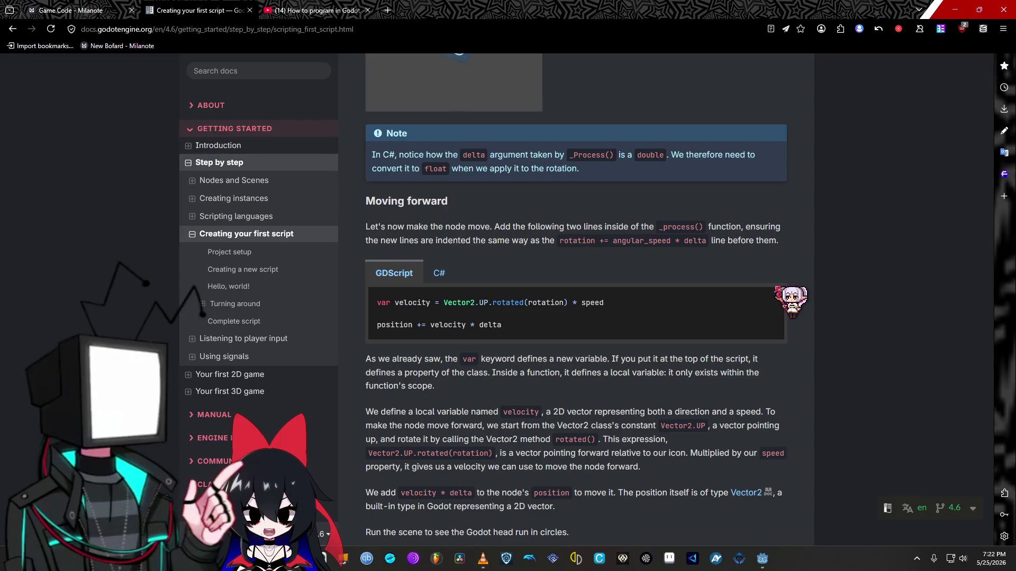
scroll(576, 299, down, 2)
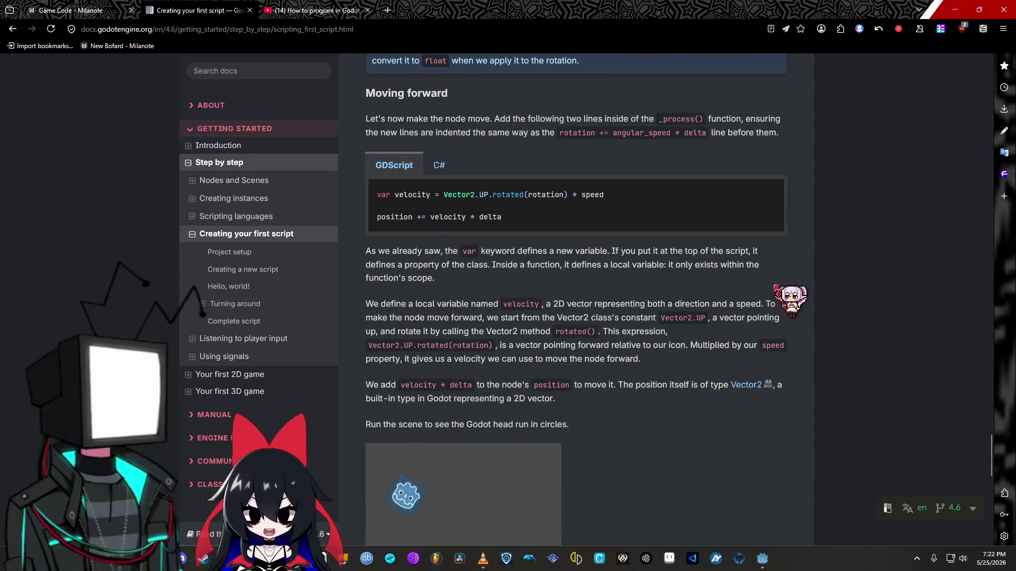
scroll(576, 299, down, 2)
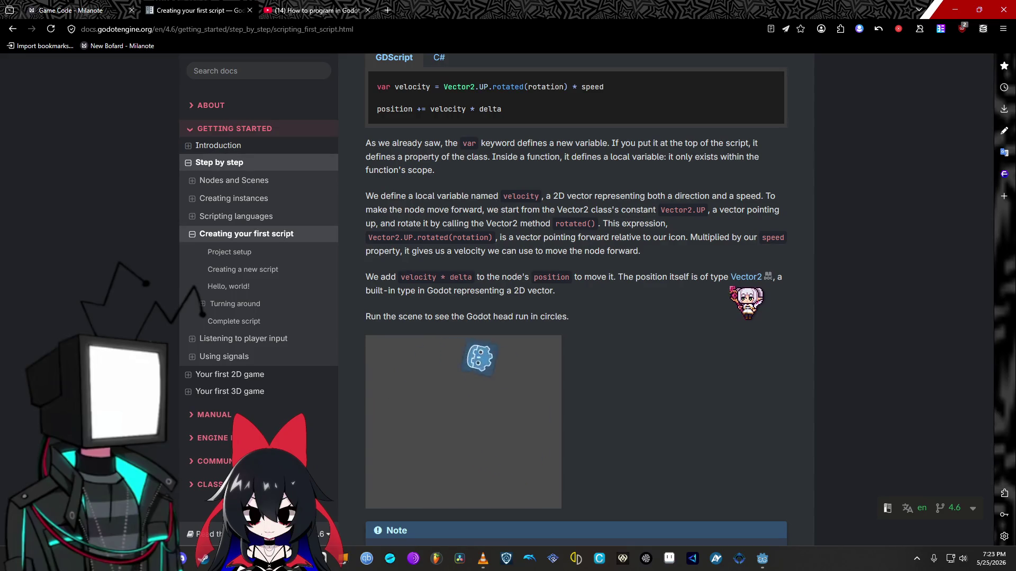
Step: Scroll through the Complete script and comments, then open Listening to player input from the sidebar
scroll(576, 300, down, 2)
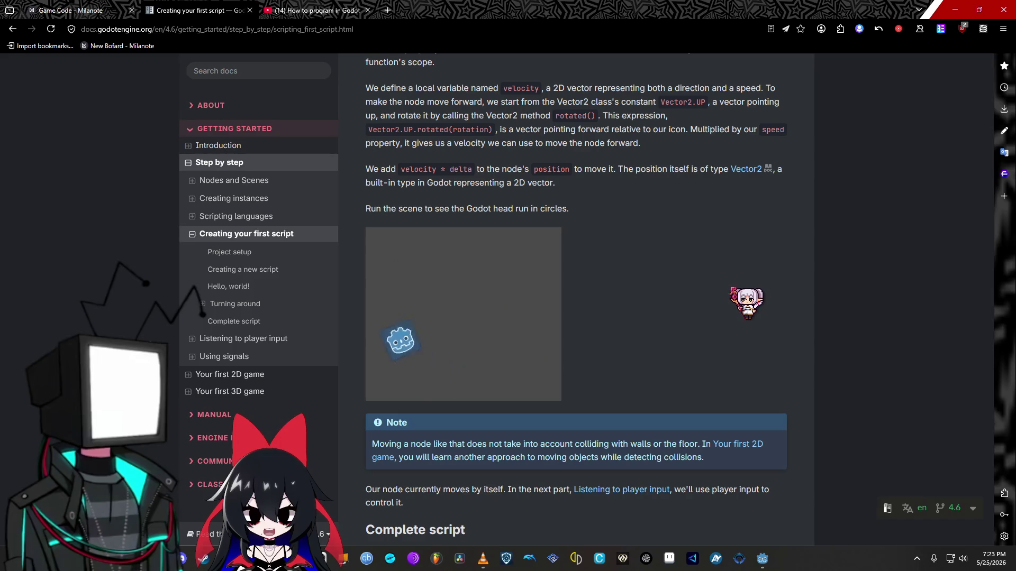
scroll(733, 290, down, 3)
scroll(733, 290, down, 2)
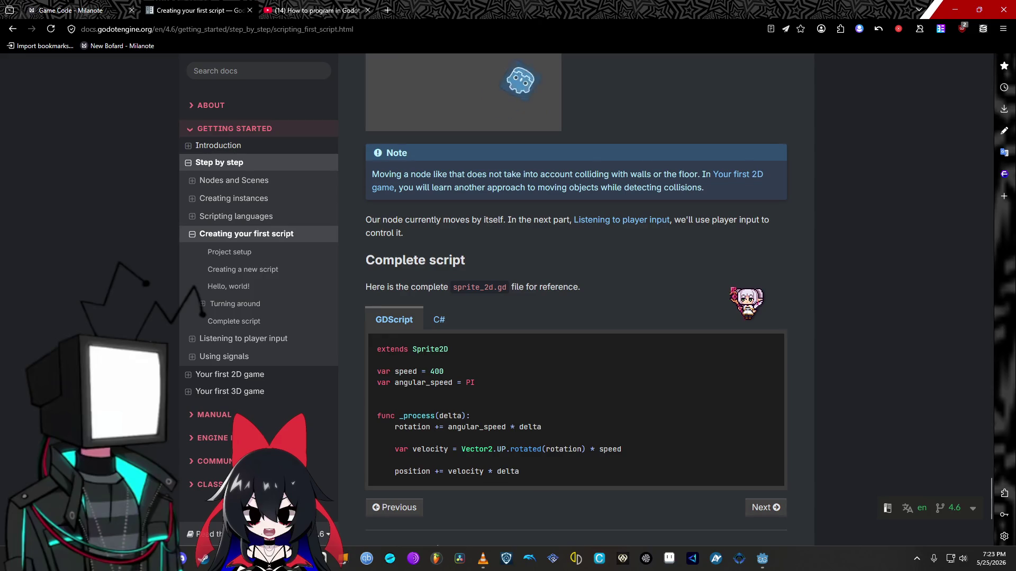
scroll(733, 289, down, 4)
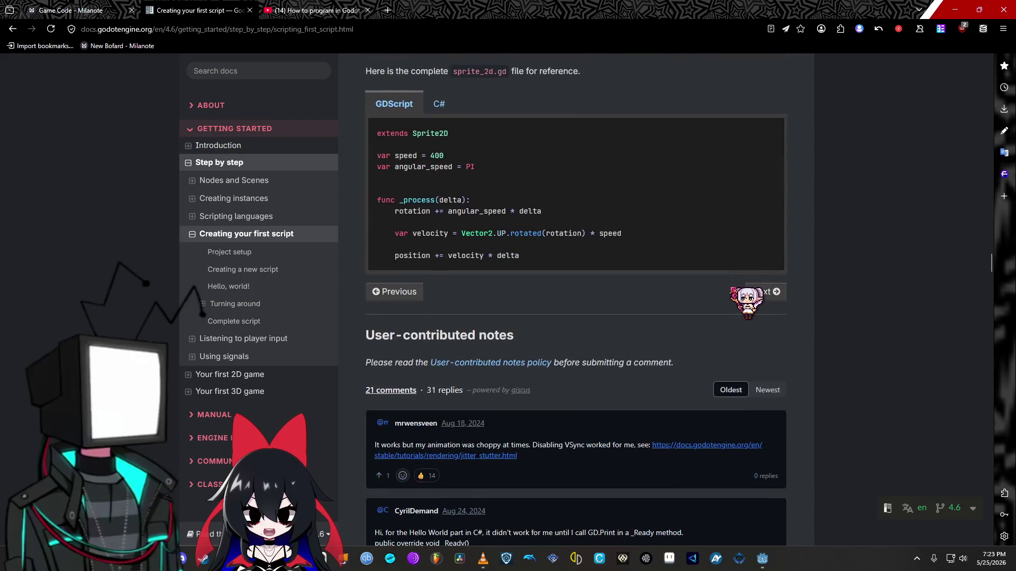
scroll(733, 290, down, 1)
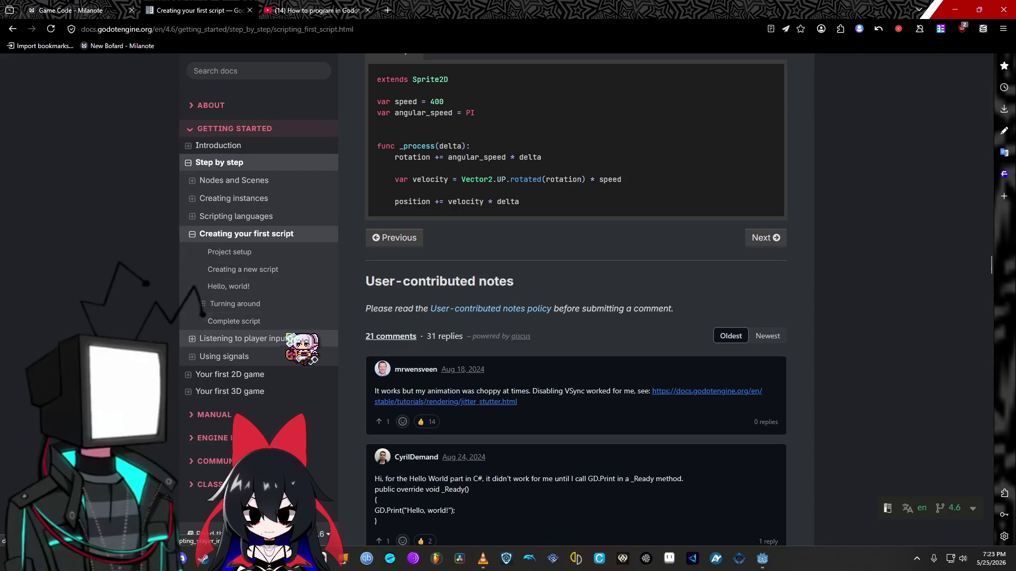
scroll(553, 320, down, 5)
scroll(553, 320, up, 3)
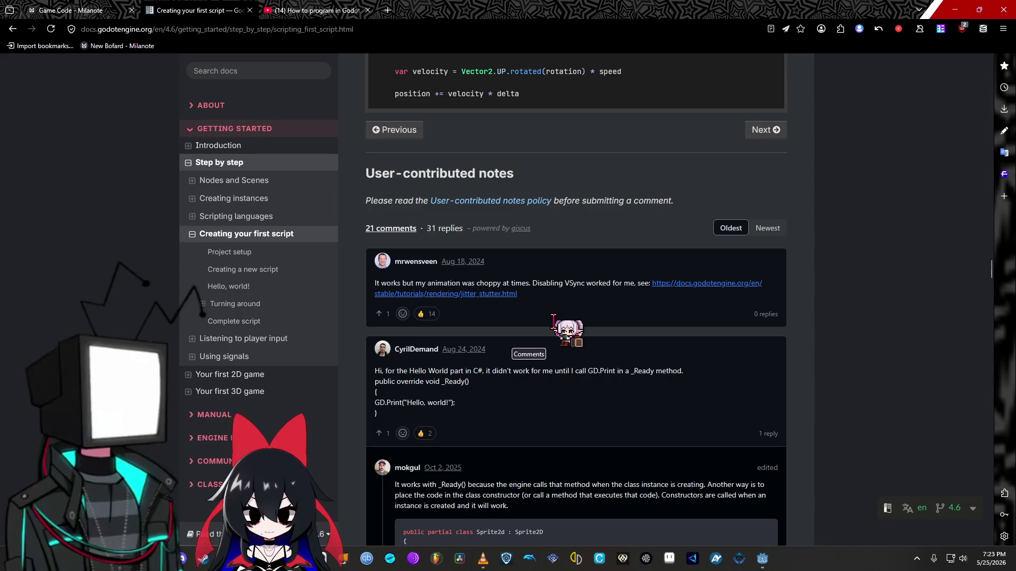
scroll(553, 320, down, 15)
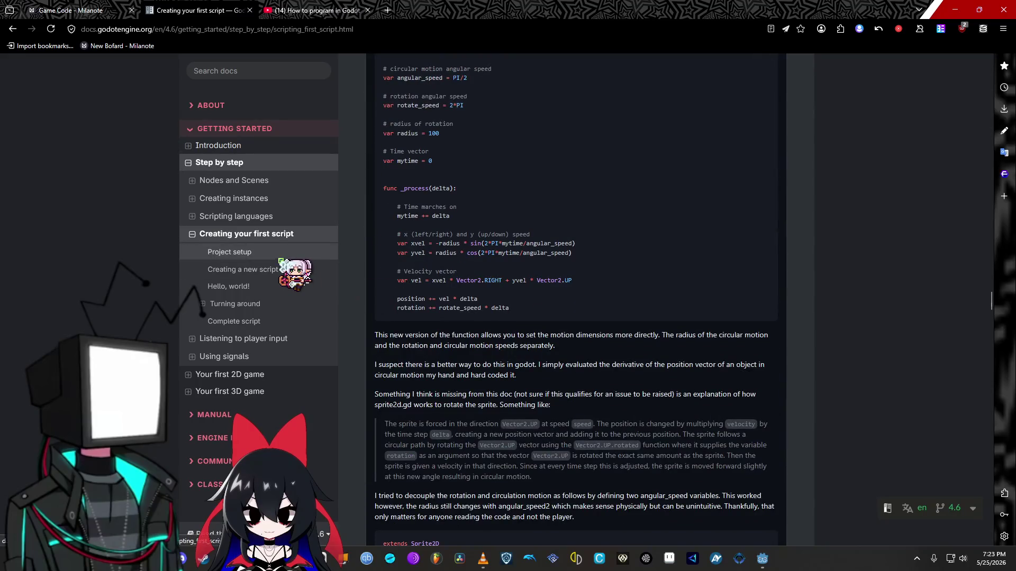
scroll(439, 305, down, 15)
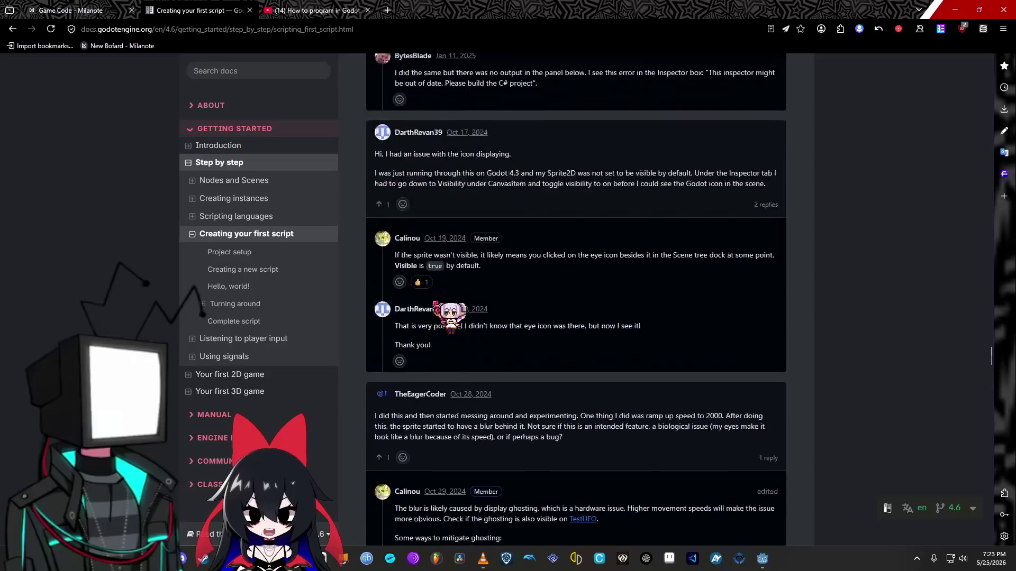
click(249, 339)
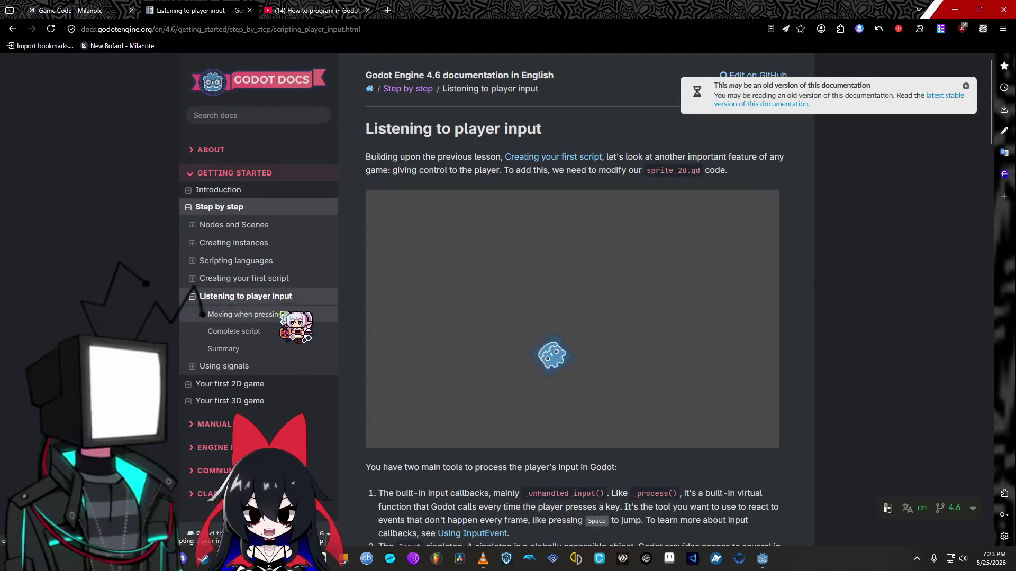
Step: Jump between the Moving when pressing "up" and Complete script sections of the input lesson
click(280, 315)
click(267, 288)
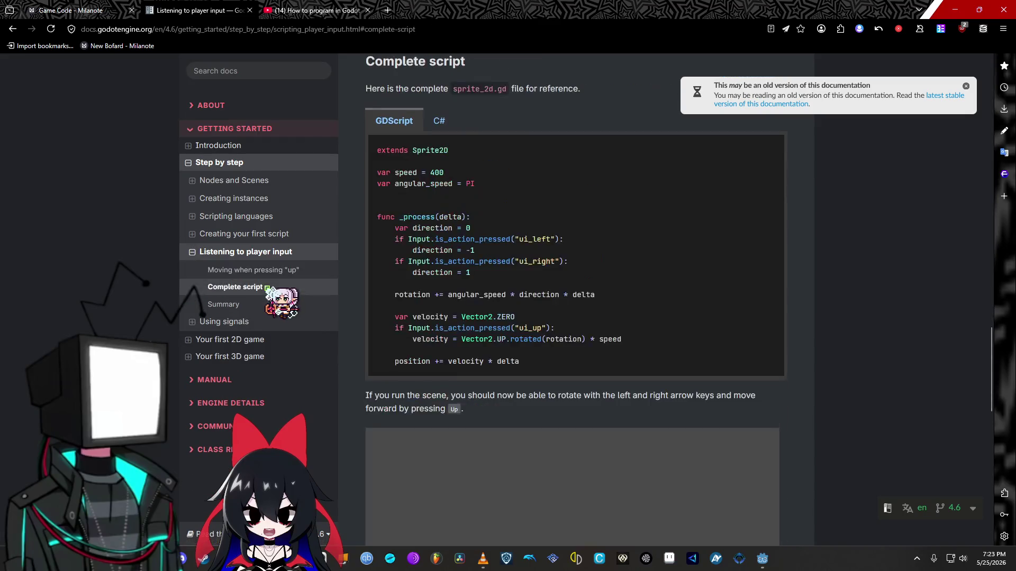
scroll(268, 287, up, 10)
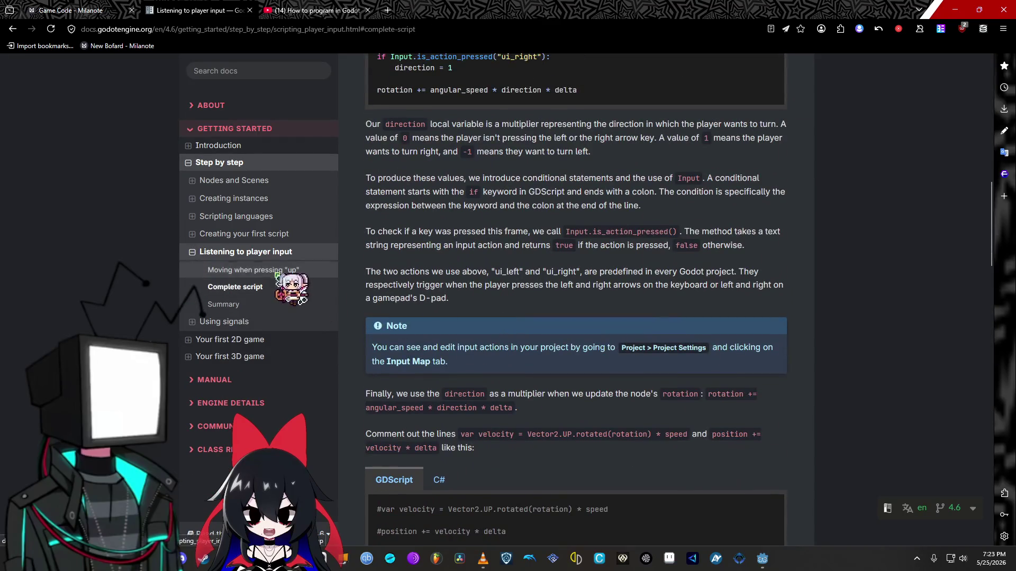
click(277, 274)
scroll(599, 317, up, 8)
scroll(632, 315, up, 15)
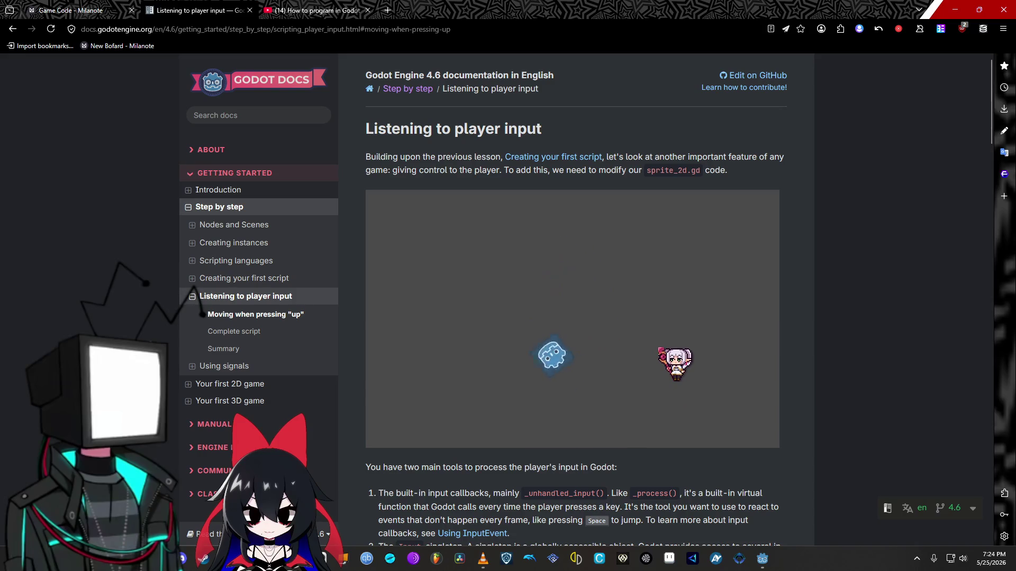
Step: Read through the Complete script, Summary and user notes, then open the Using signals lesson
scroll(755, 330, down, 2)
scroll(589, 299, down, 2)
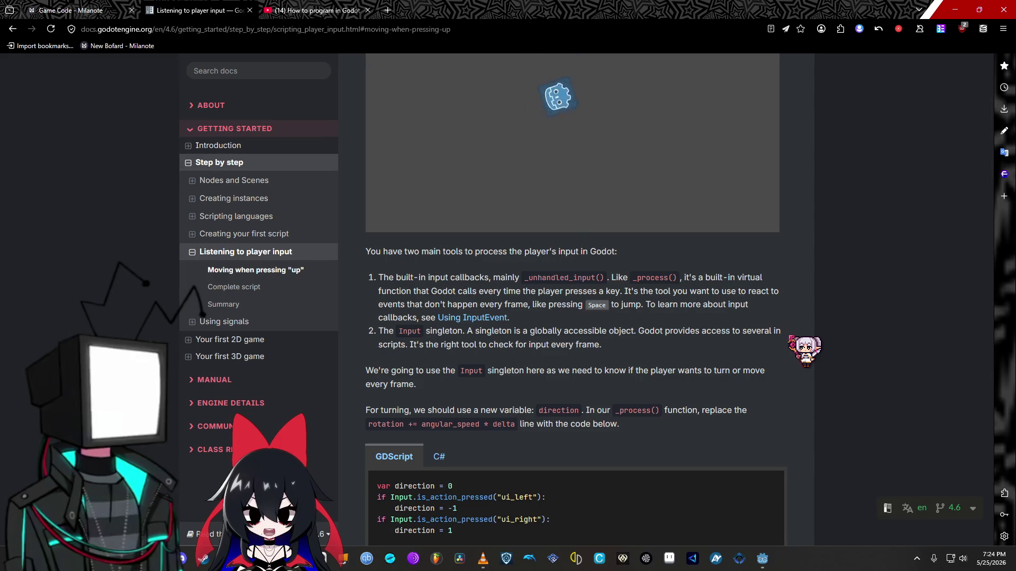
scroll(576, 296, down, 2)
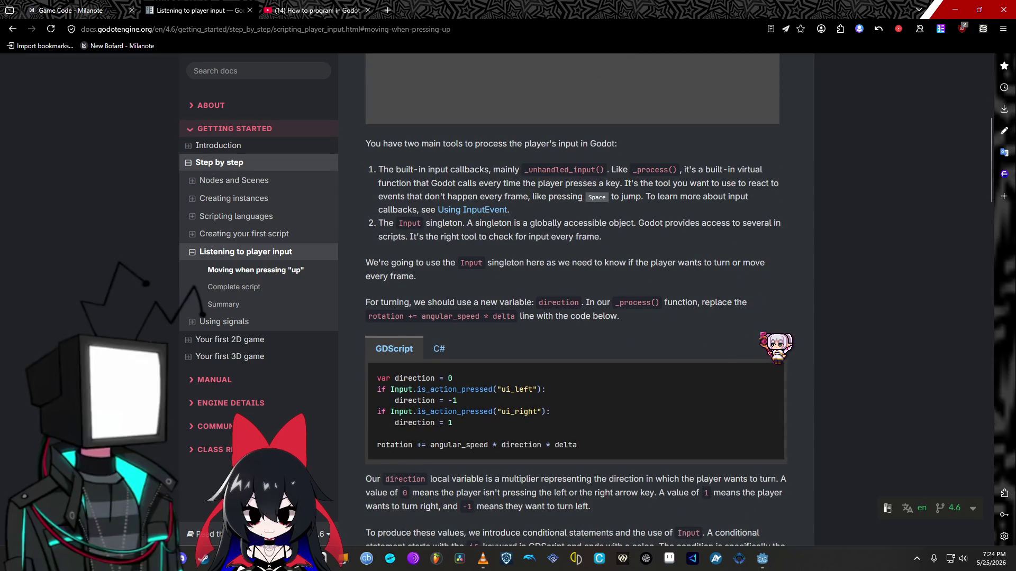
scroll(575, 296, down, 5)
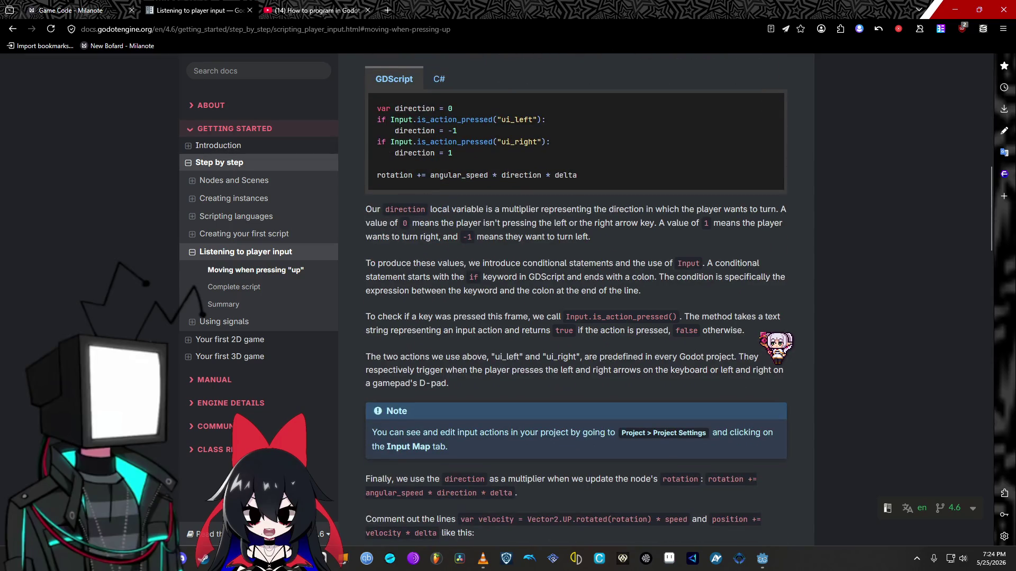
scroll(576, 296, down, 4)
scroll(575, 296, down, 1)
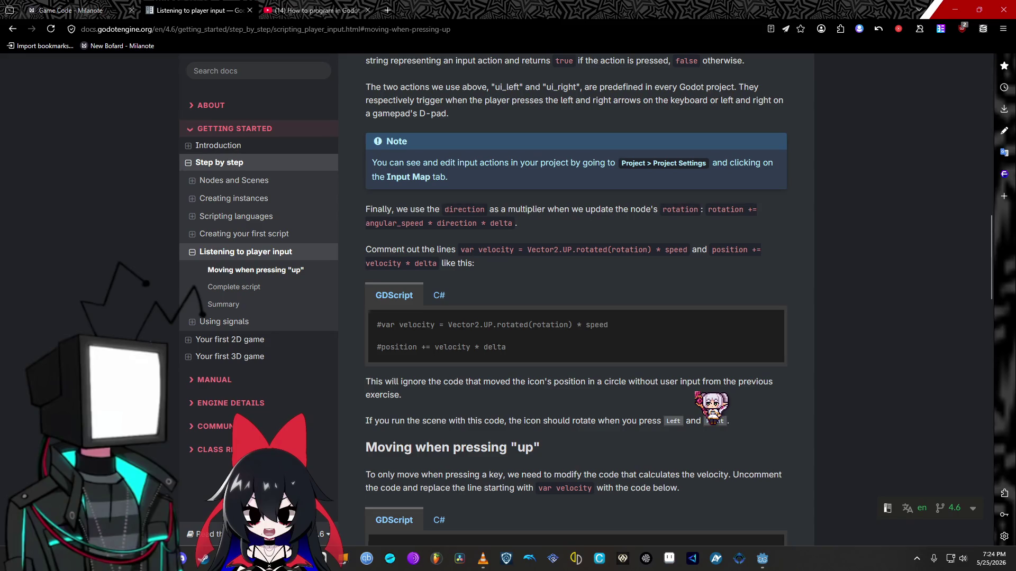
scroll(694, 396, down, 5)
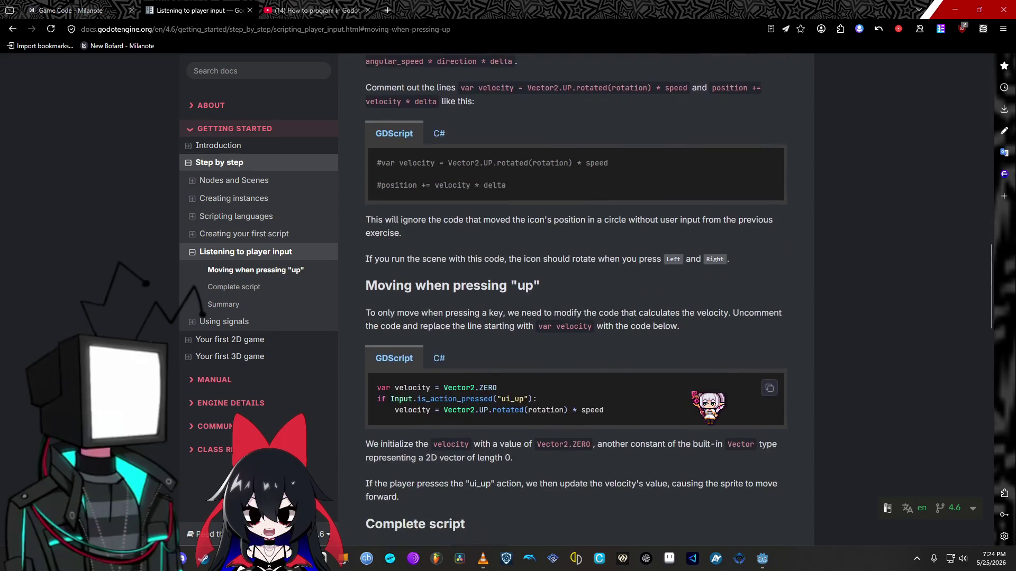
scroll(695, 396, down, 3)
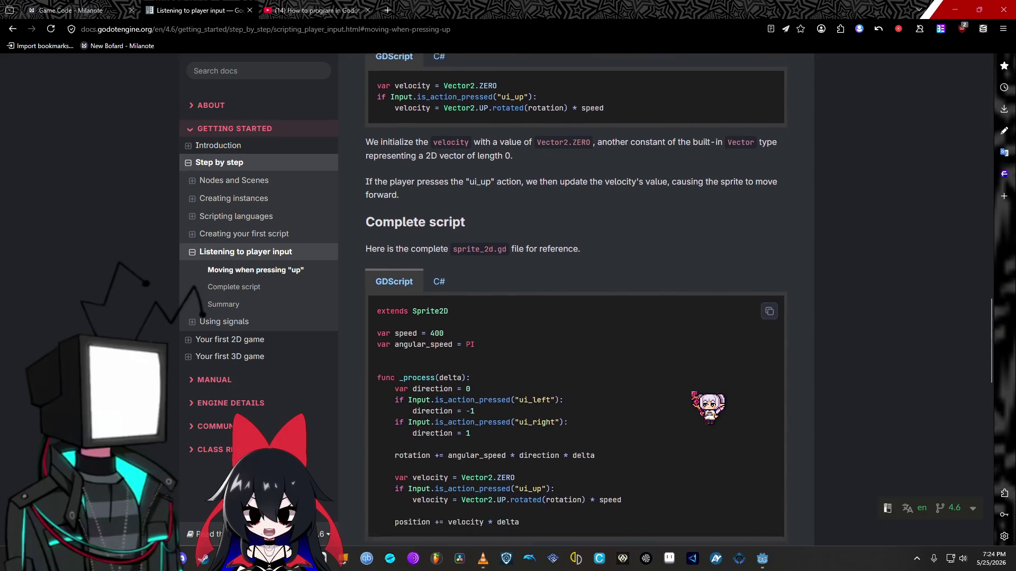
scroll(694, 396, down, 5)
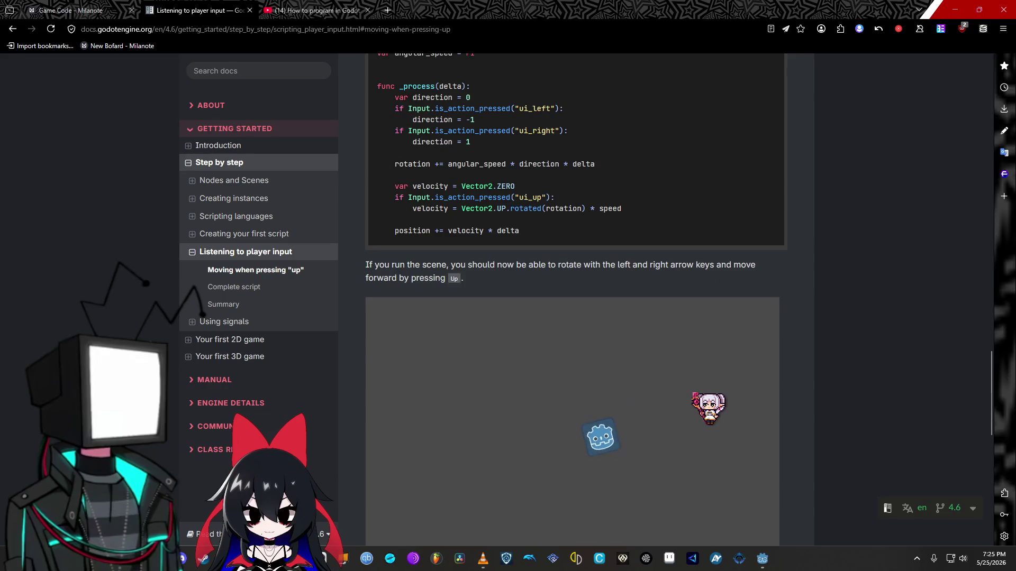
scroll(695, 396, down, 5)
scroll(695, 396, down, 4)
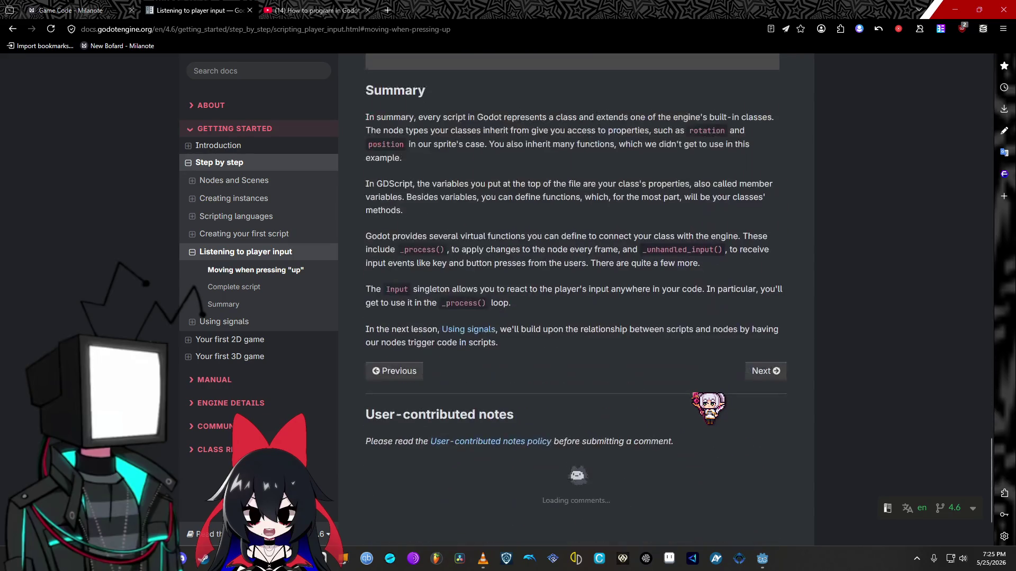
scroll(695, 396, down, 1)
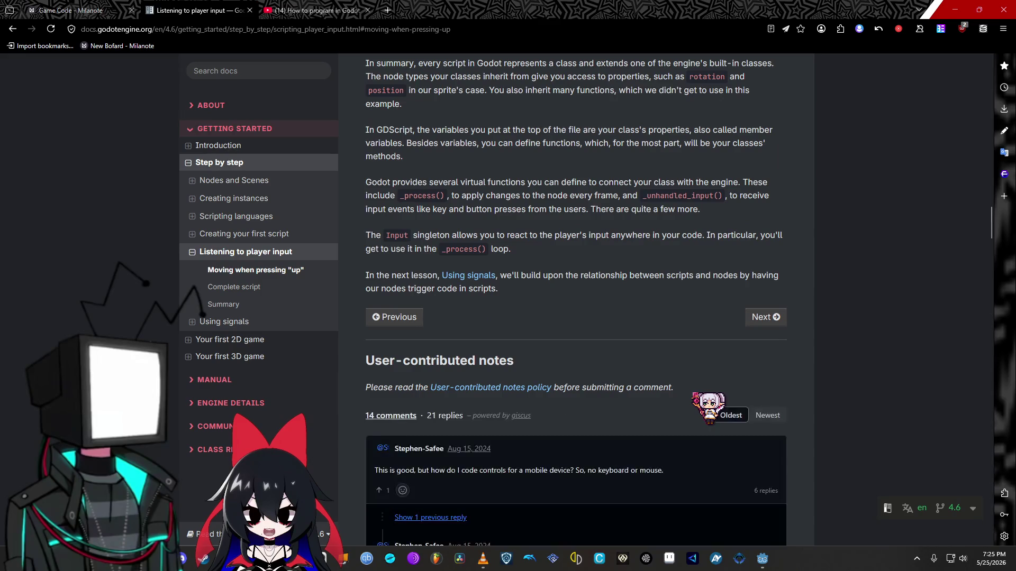
scroll(695, 396, down, 4)
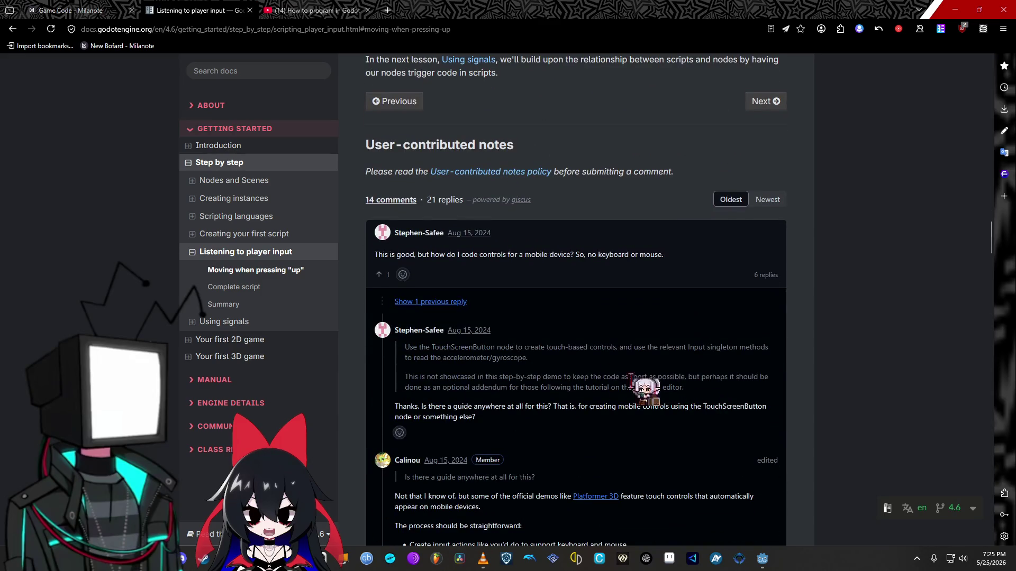
click(269, 321)
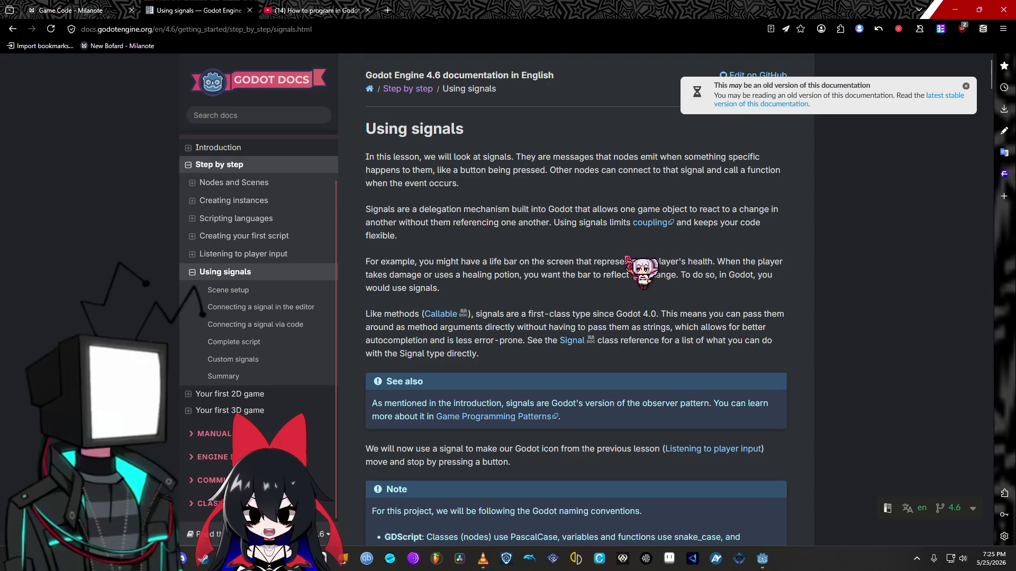
Step: Scroll through the Using signals scene setup to the Button's pressed() signal in the Signals dock
scroll(691, 256, down, 4)
scroll(691, 256, down, 4)
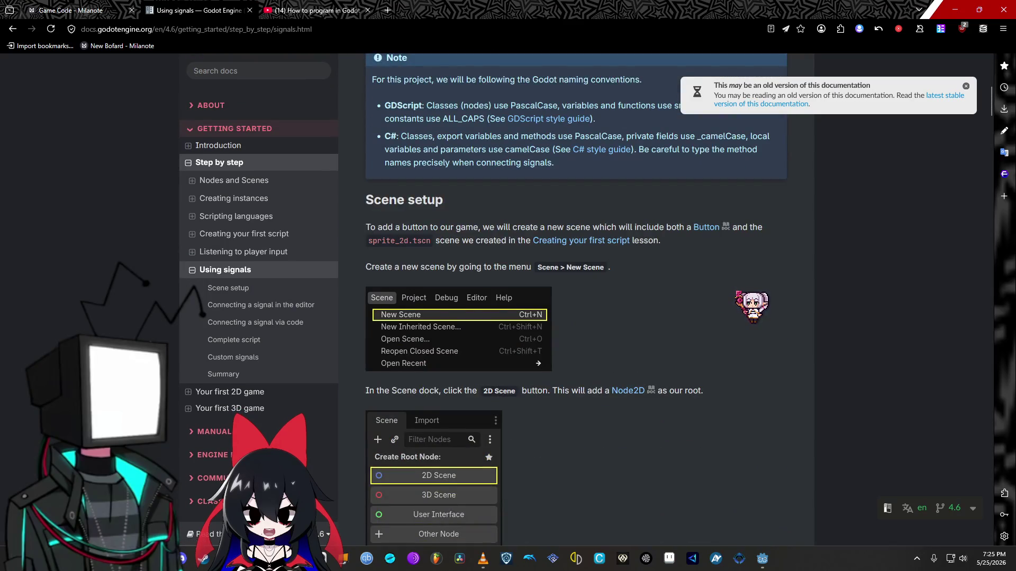
scroll(690, 257, down, 10)
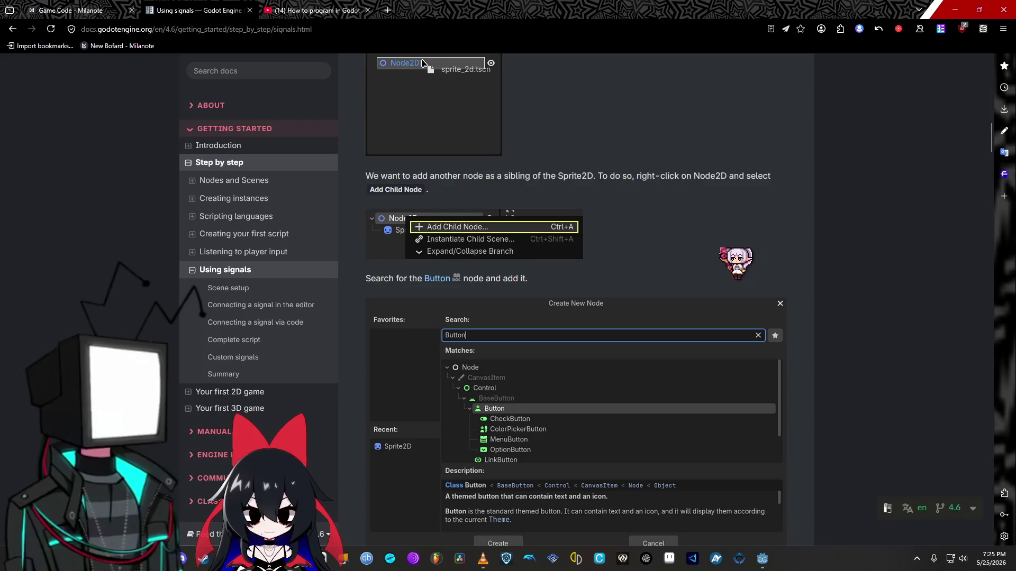
scroll(575, 299, down, 4)
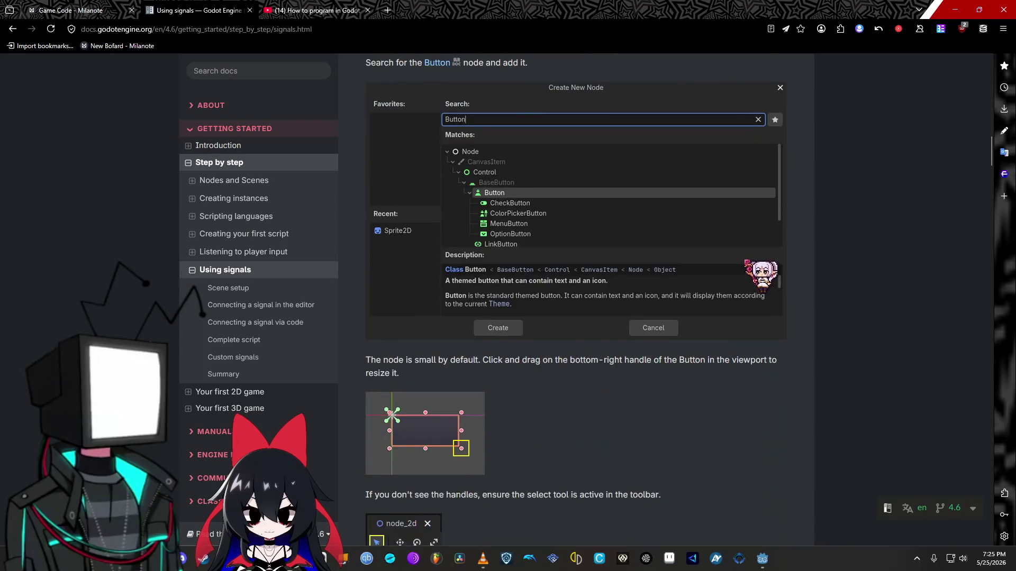
scroll(747, 262, down, 3)
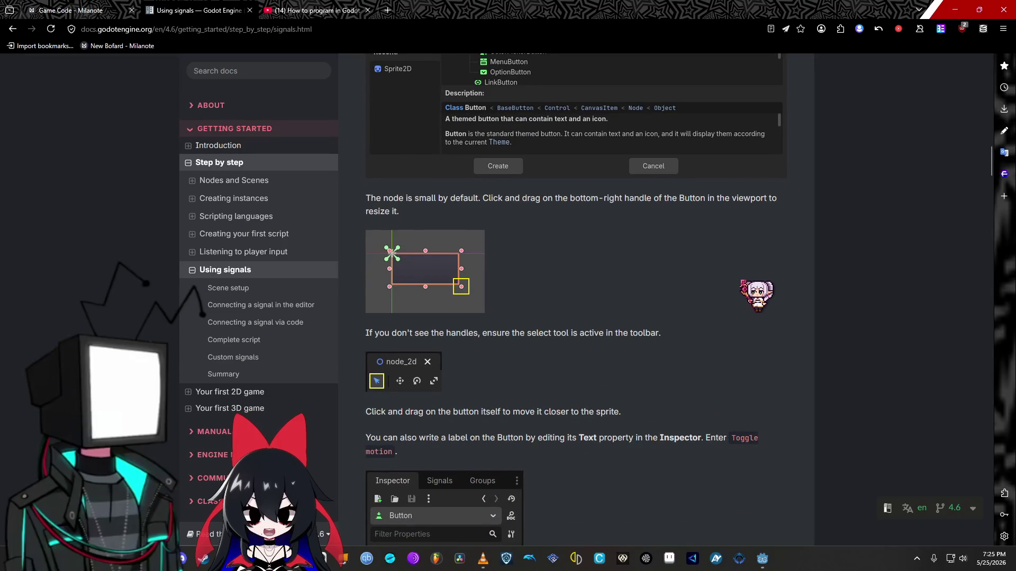
scroll(757, 296, down, 5)
scroll(749, 297, down, 2)
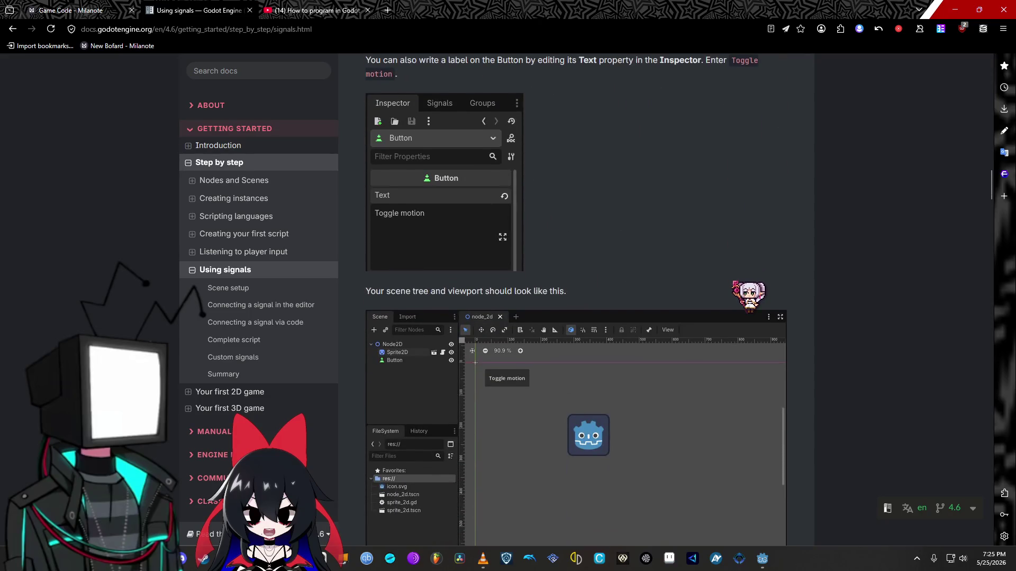
scroll(748, 296, down, 4)
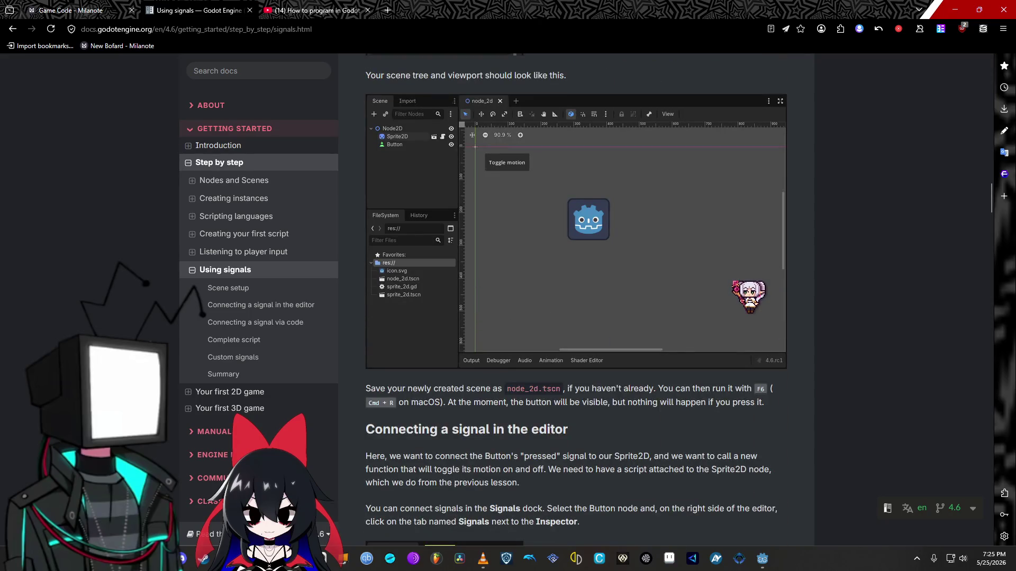
scroll(576, 300, up, 5)
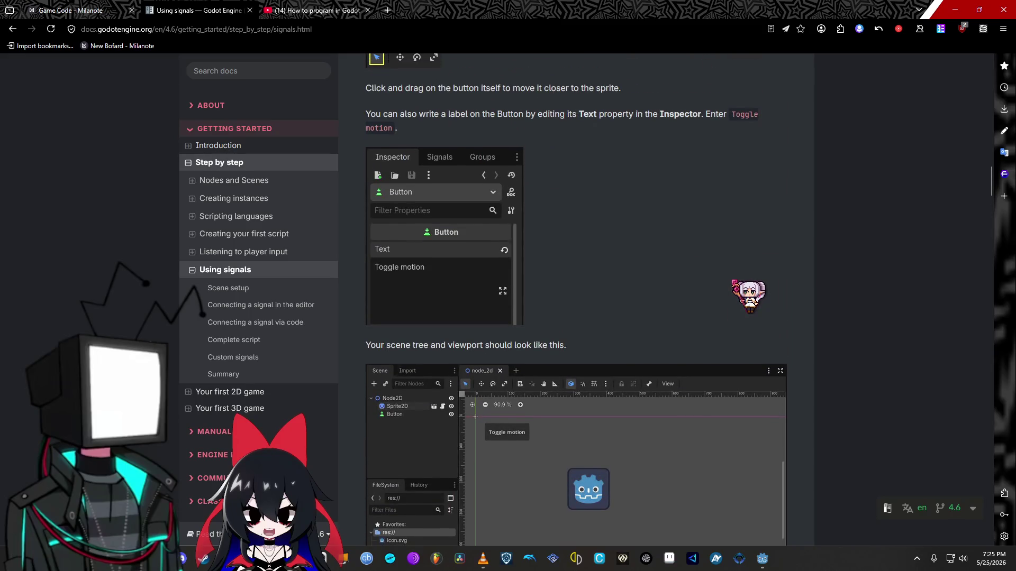
scroll(748, 296, down, 5)
scroll(748, 296, down, 4)
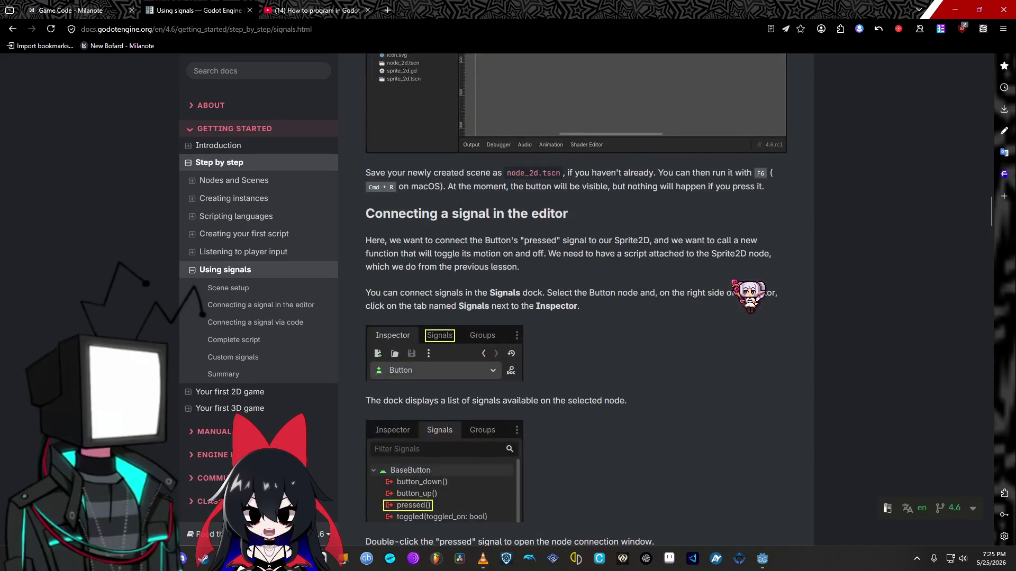
Step: Scroll to the Connections to method screenshot and the set_process(not is_processing()) toggle code
scroll(746, 297, down, 2)
scroll(741, 291, down, 2)
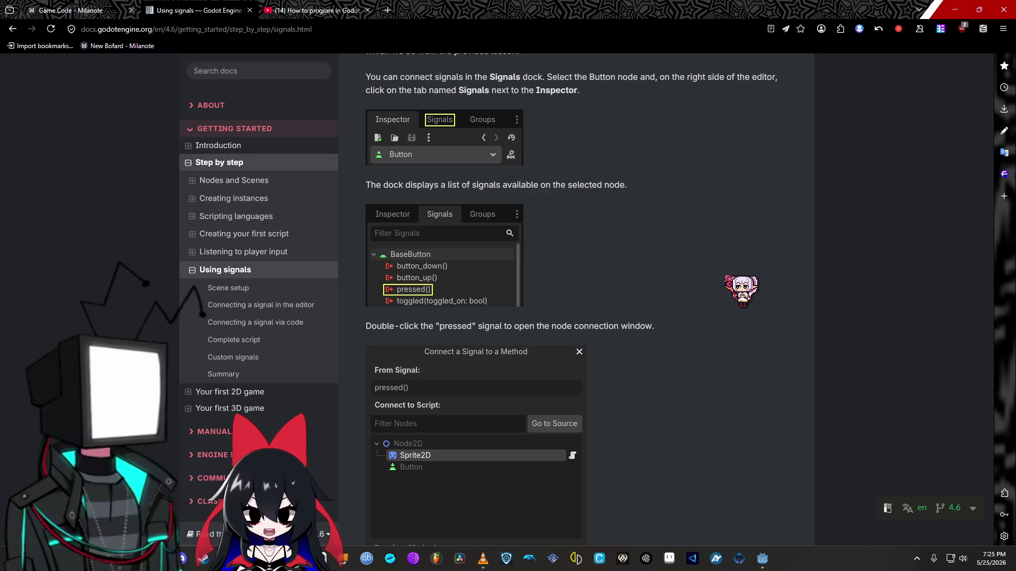
scroll(727, 278, down, 5)
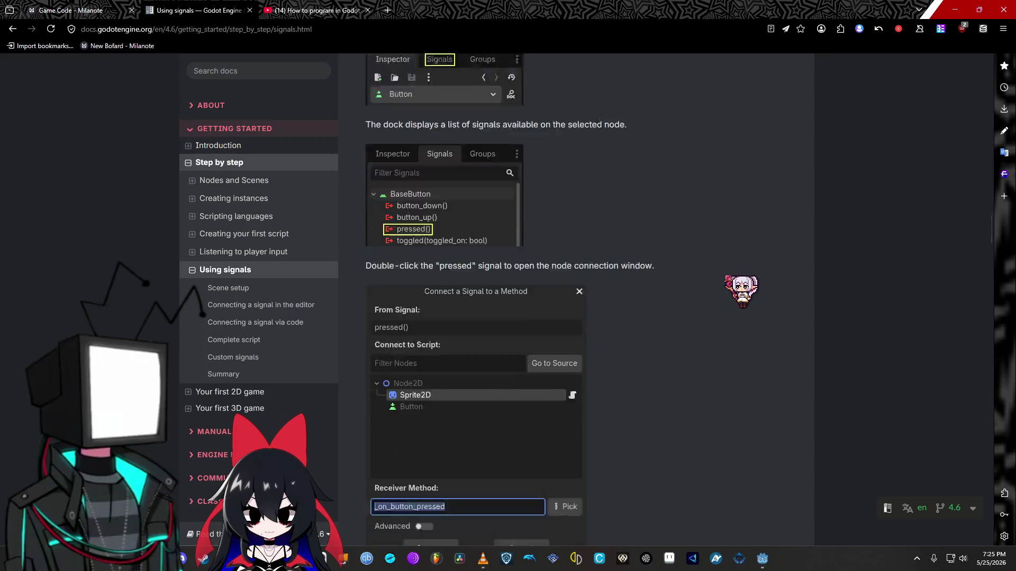
scroll(728, 278, down, 4)
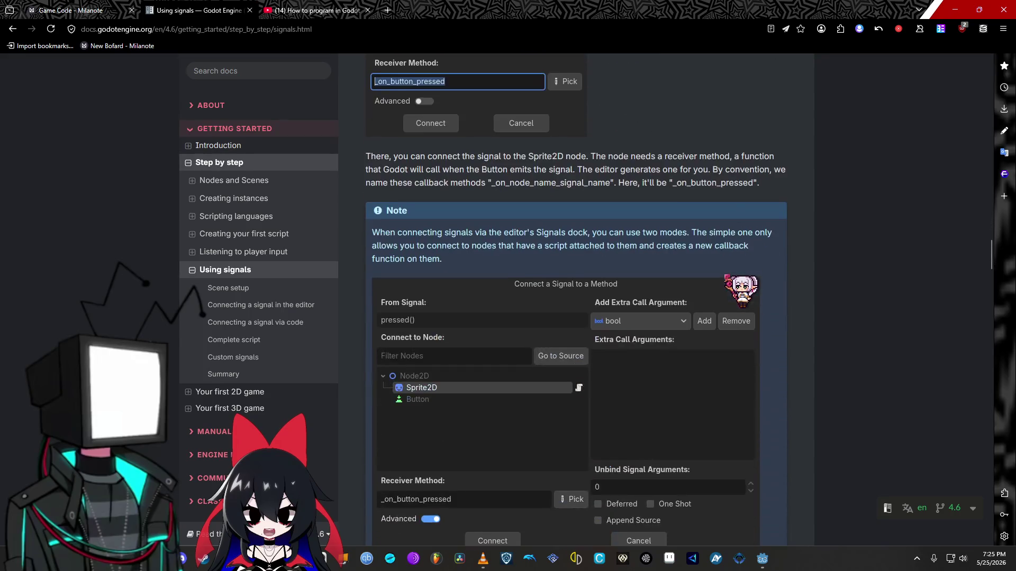
scroll(727, 278, down, 2)
scroll(727, 278, down, 5)
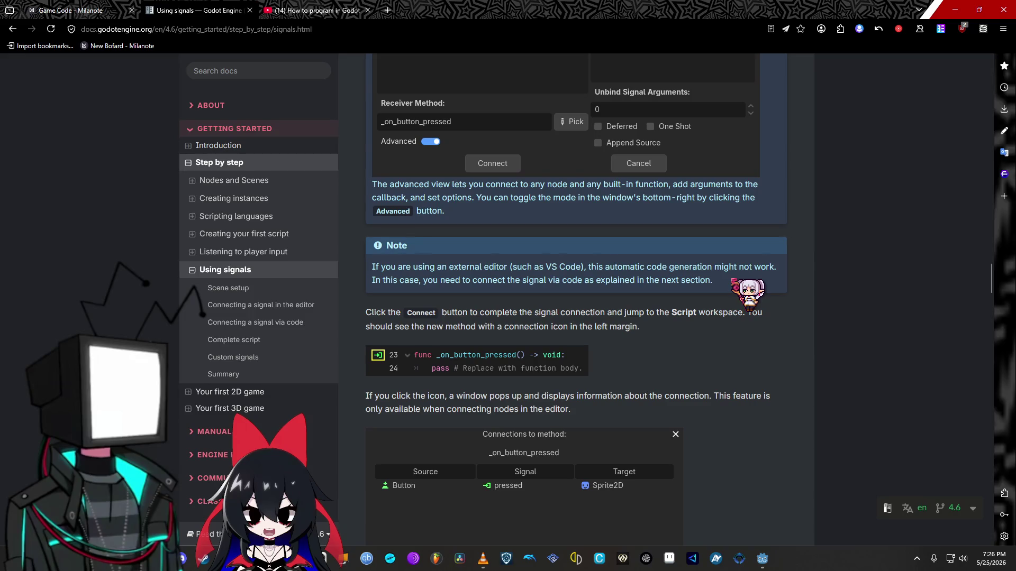
scroll(734, 280, down, 4)
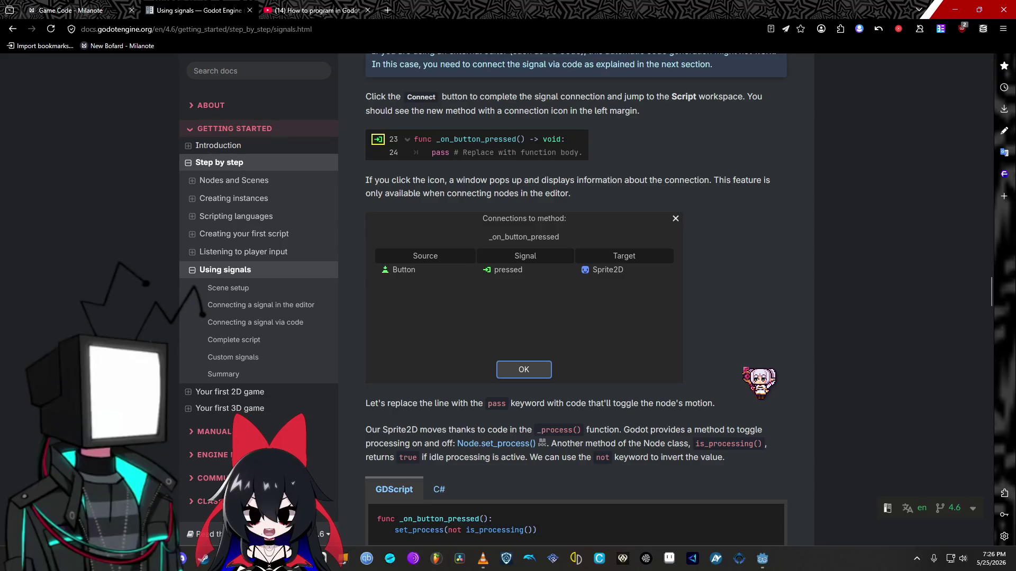
scroll(752, 360, down, 2)
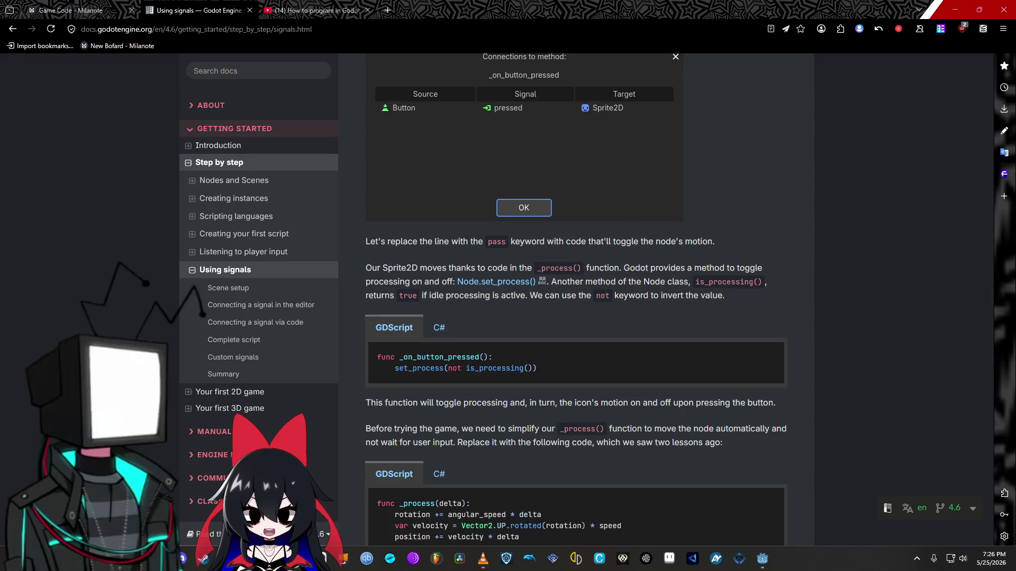
Step: Scroll down to the full sprite_2d.gd script above Connecting a signal via code
scroll(783, 339, down, 2)
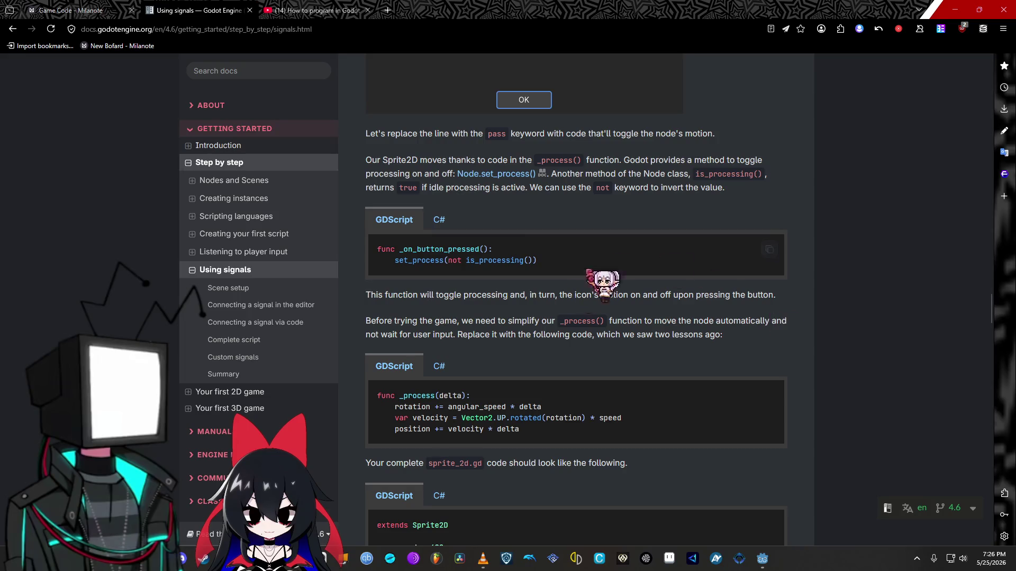
scroll(270, 389, down, 3)
scroll(270, 389, up, 2)
scroll(267, 385, up, 1)
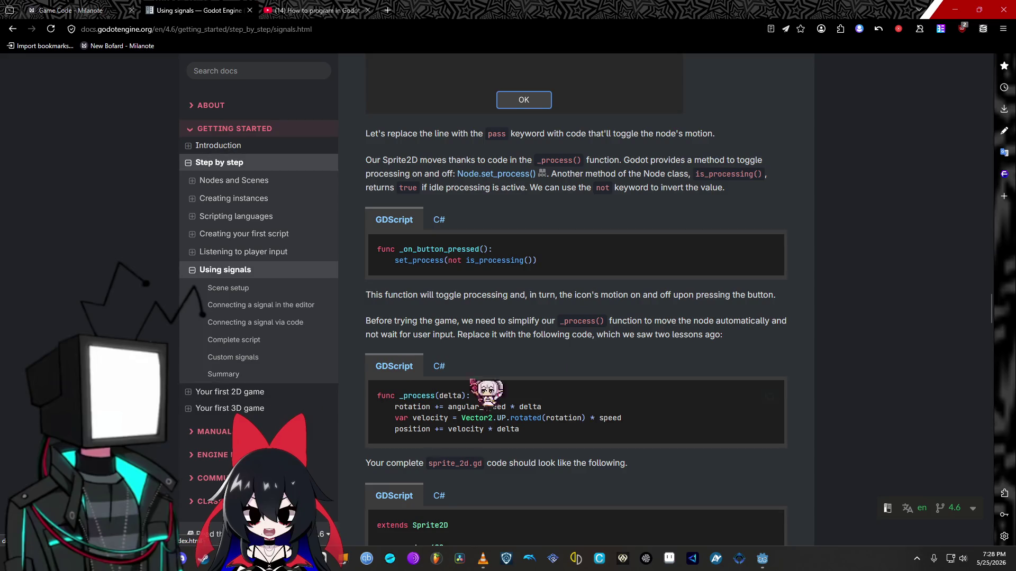
scroll(827, 313, down, 2)
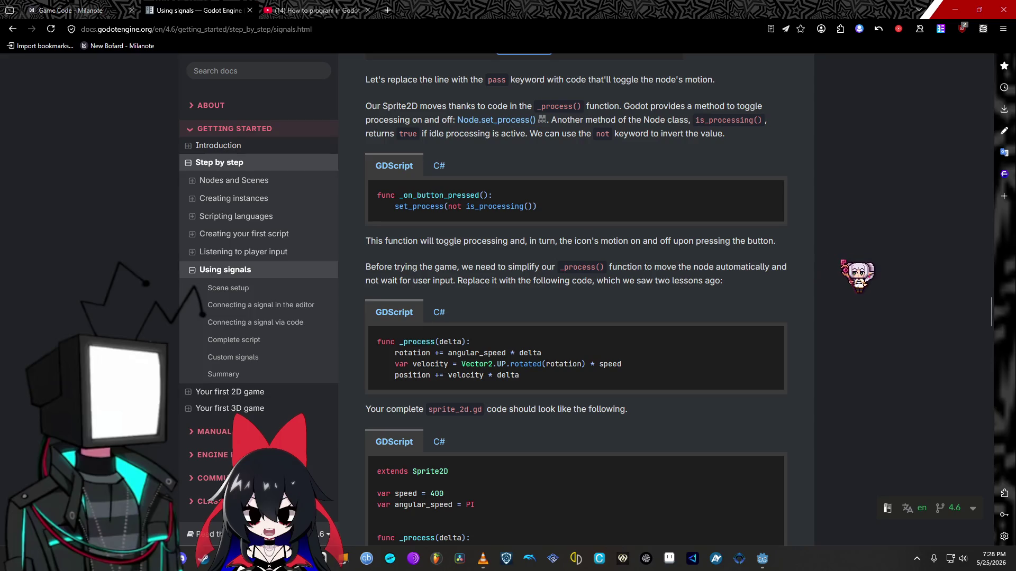
scroll(789, 335, down, 3)
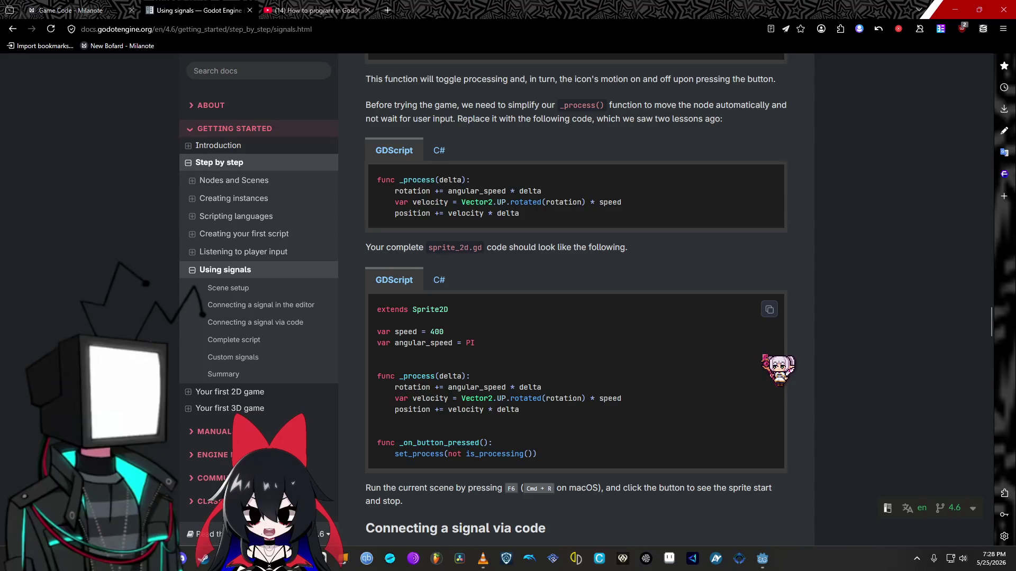
scroll(764, 359, down, 2)
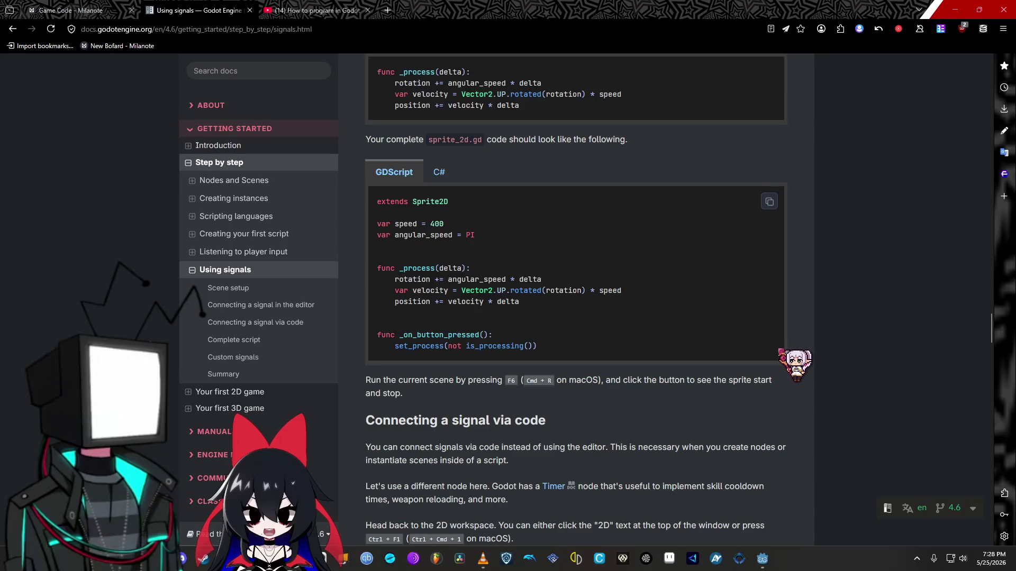
Step: Scroll through the Timer setup, get_node and connect() examples to the _on_timer_timeout() code
scroll(781, 352, down, 7)
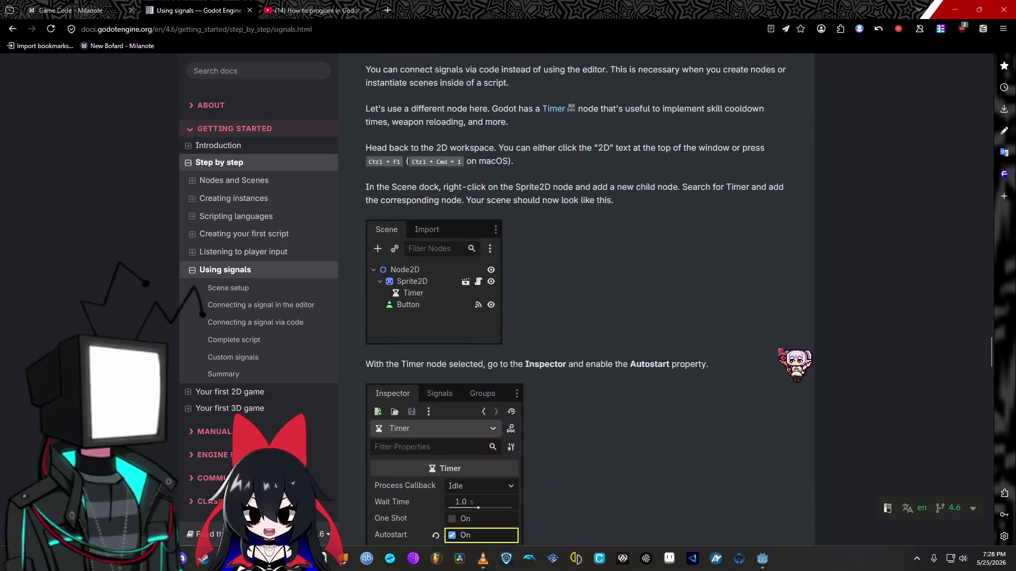
scroll(781, 351, down, 2)
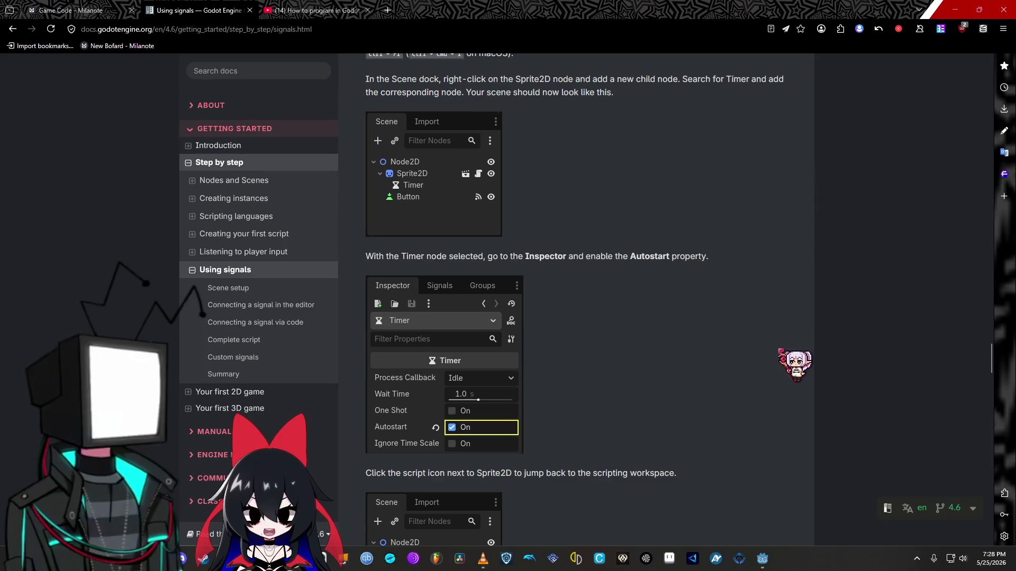
scroll(780, 353, down, 8)
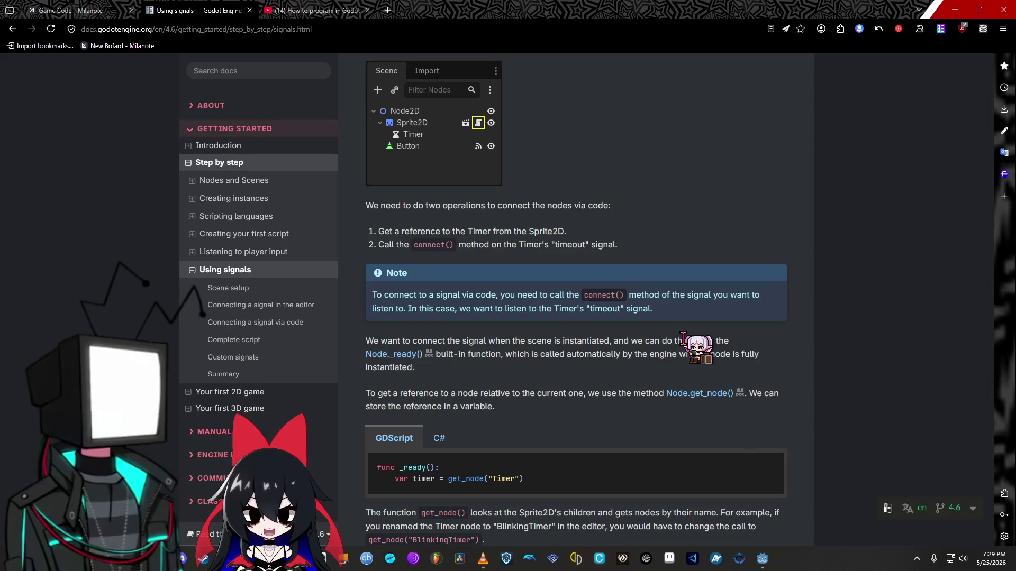
scroll(635, 376, down, 3)
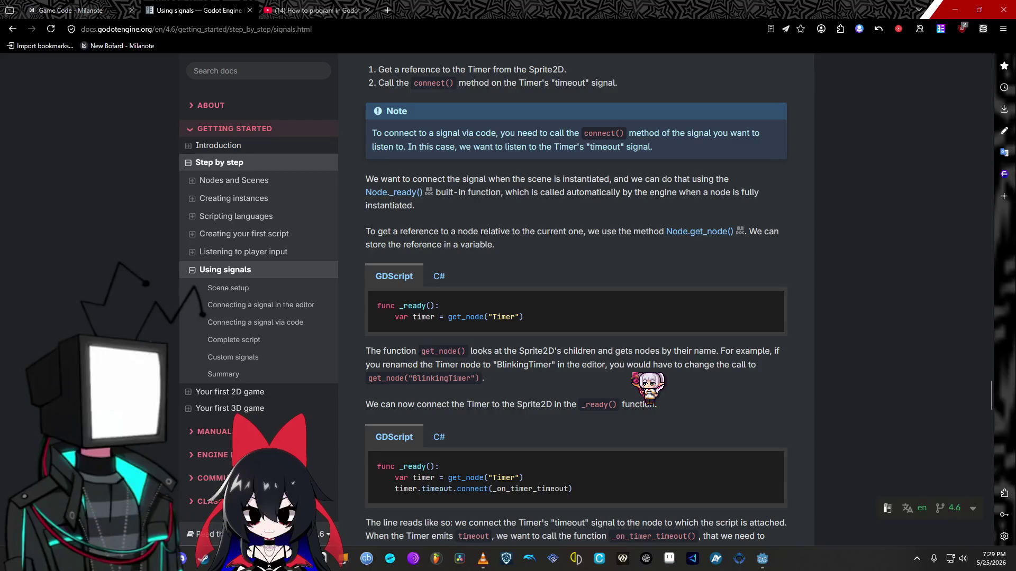
scroll(622, 384, down, 4)
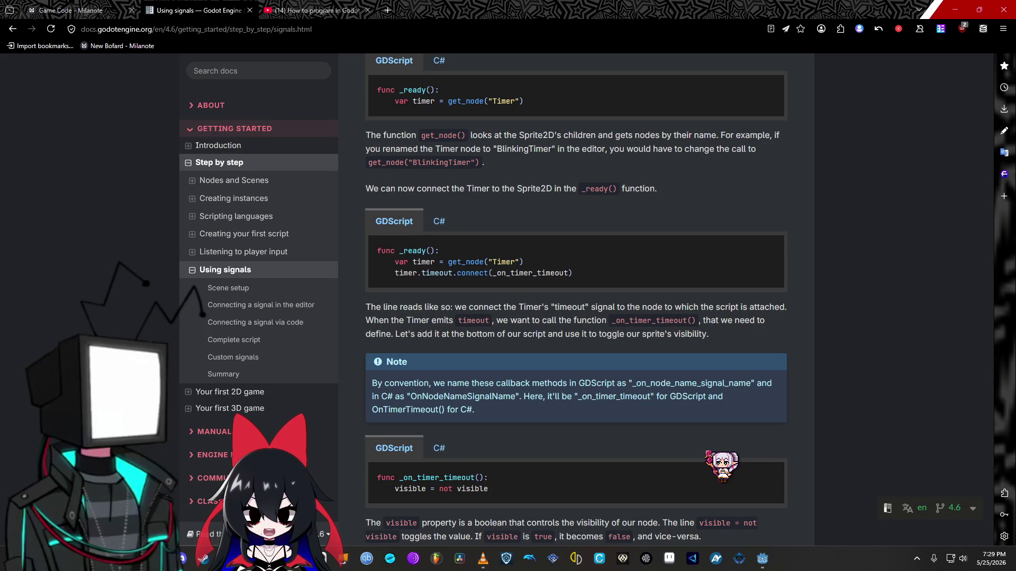
scroll(706, 452, down, 4)
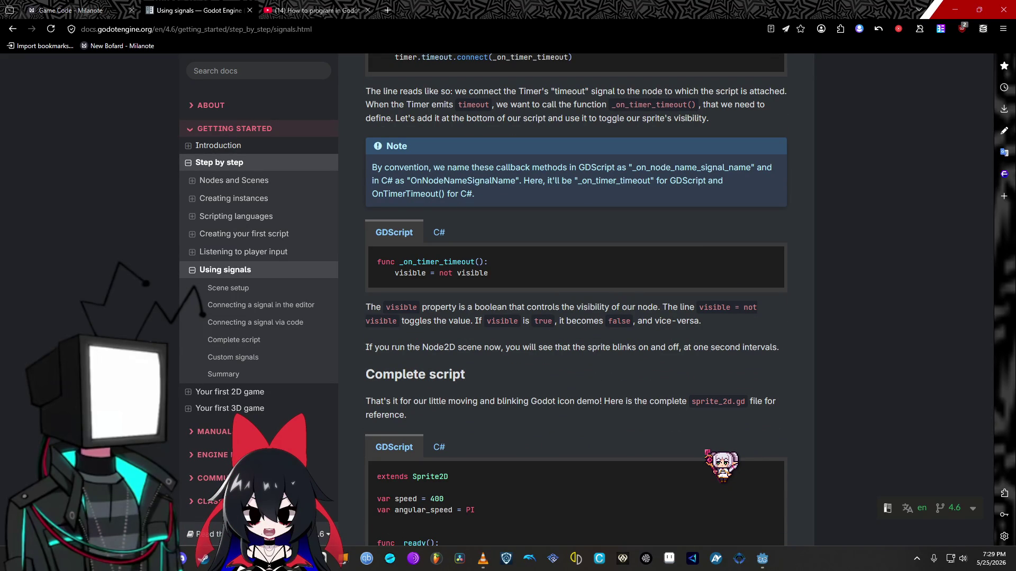
Step: Compare the C# and GDScript versions of the timer callback, ending on GDScript
click(434, 233)
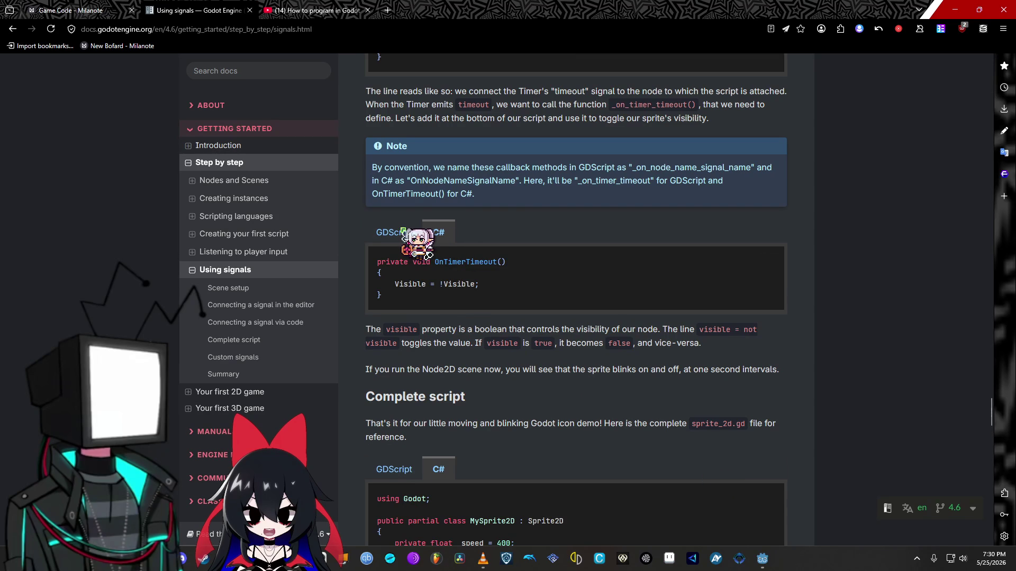
click(394, 232)
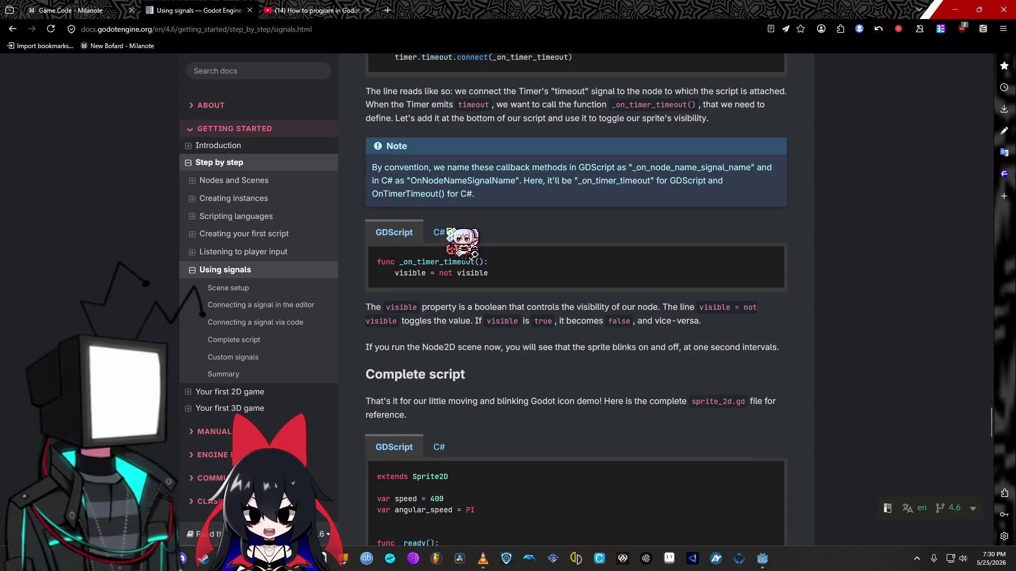
click(443, 232)
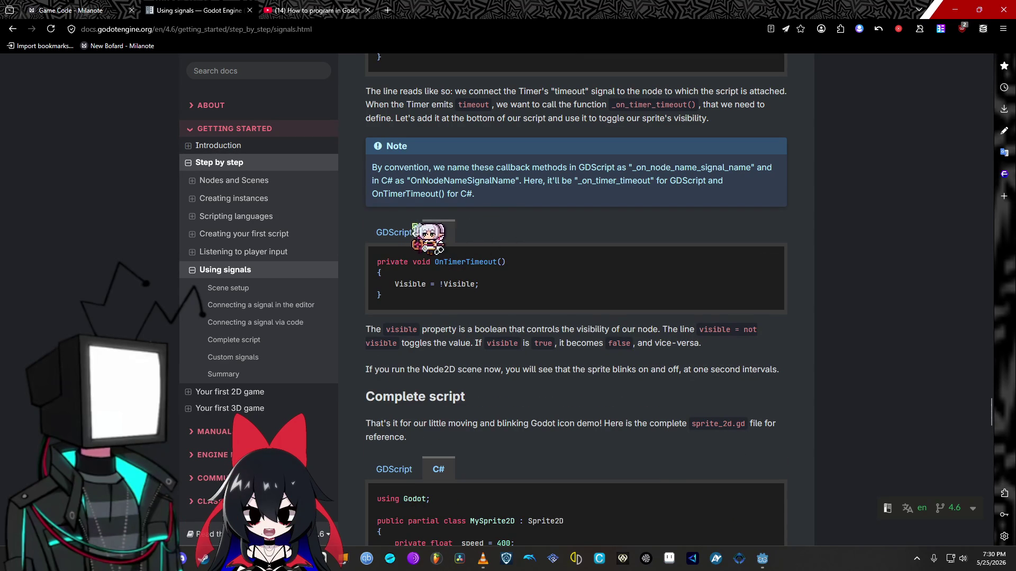
click(394, 228)
click(441, 233)
click(407, 233)
Step: Scroll down to the Custom signals section
scroll(503, 236, down, 3)
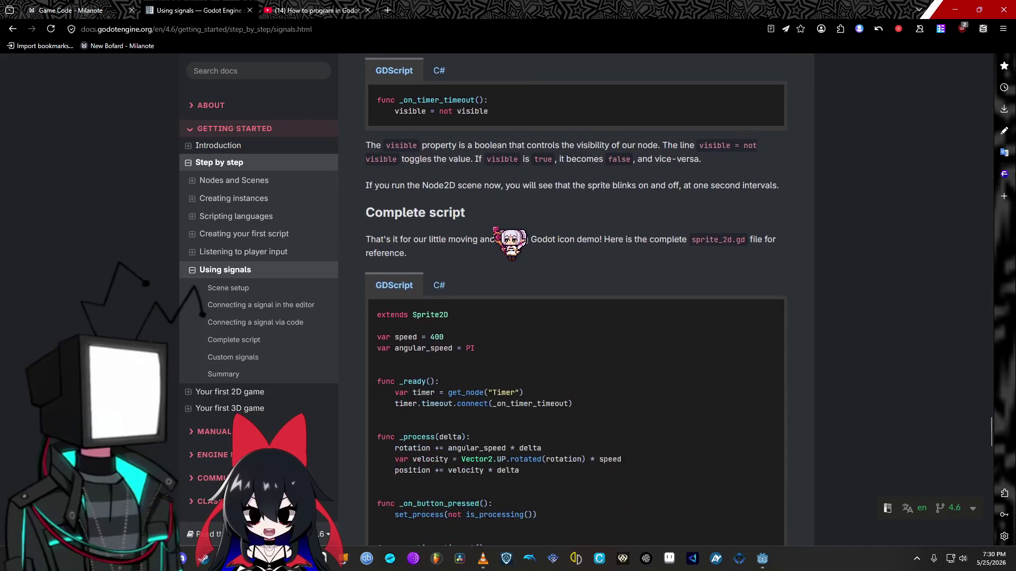
scroll(503, 235, down, 2)
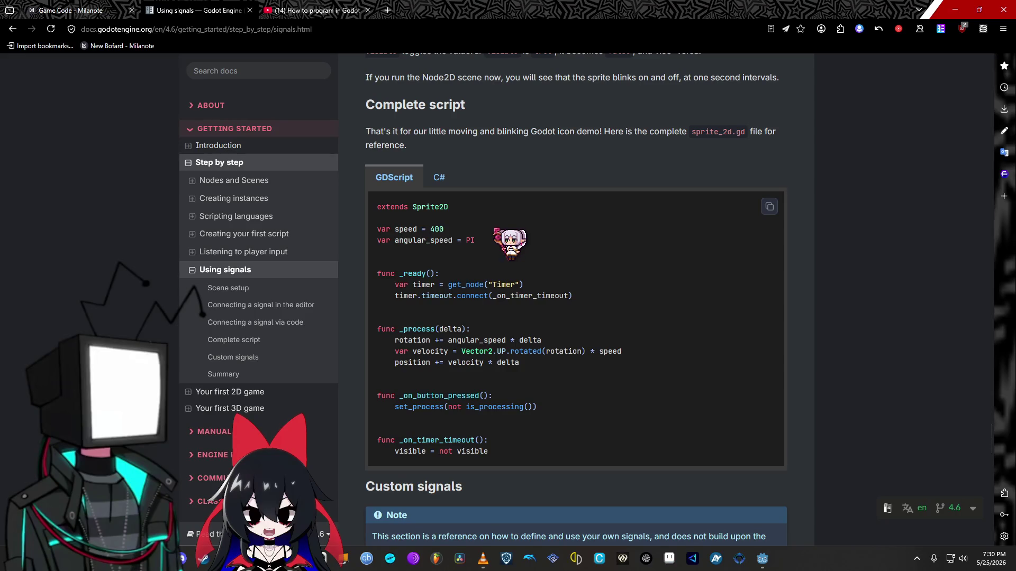
scroll(496, 230, down, 6)
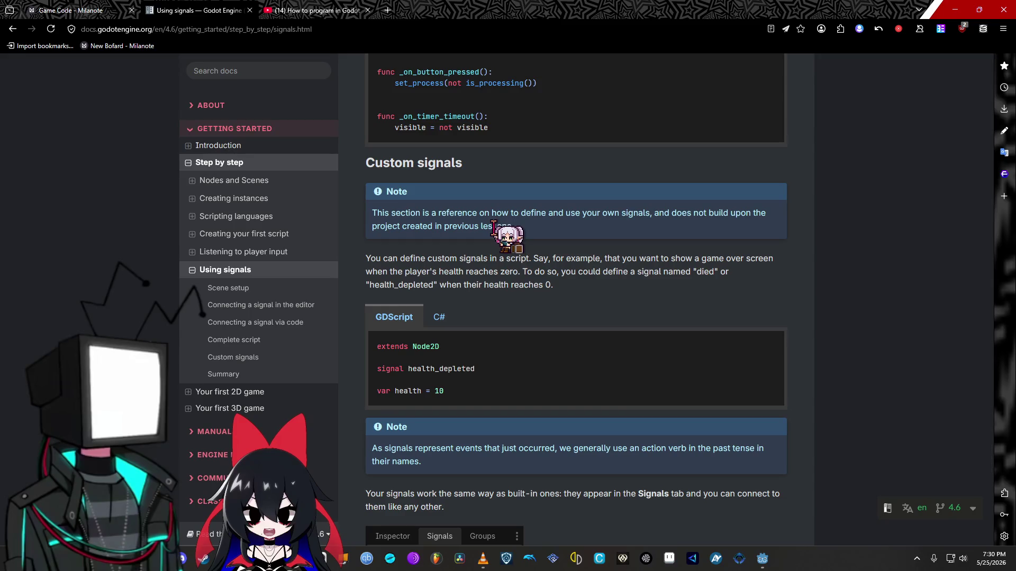
Step: Read past the emit() and signal-arguments examples to Summary, then open the Your first 2D game tutorial
scroll(494, 225, down, 2)
scroll(495, 229, down, 2)
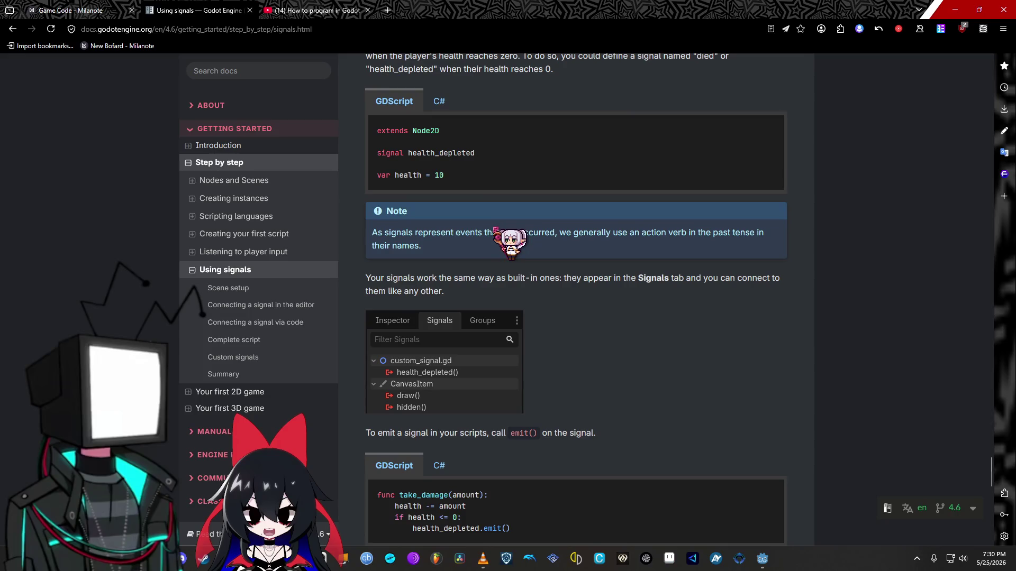
scroll(496, 231, down, 2)
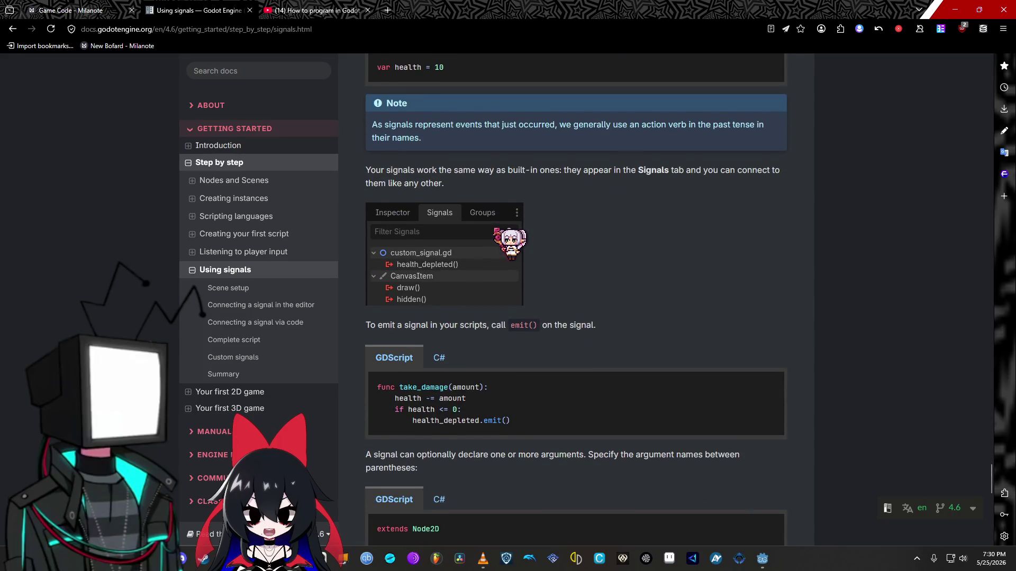
scroll(495, 231, down, 7)
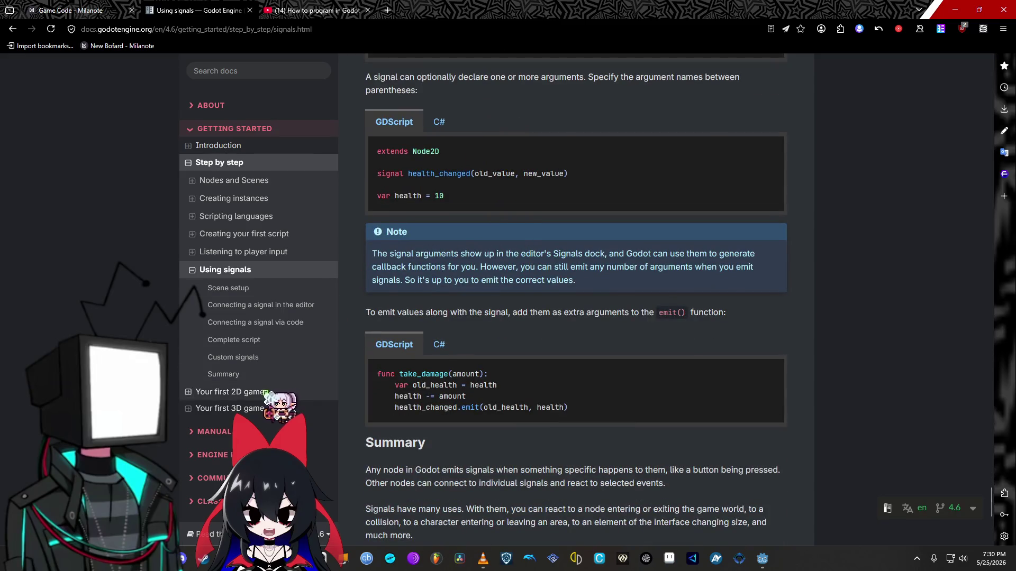
click(299, 320)
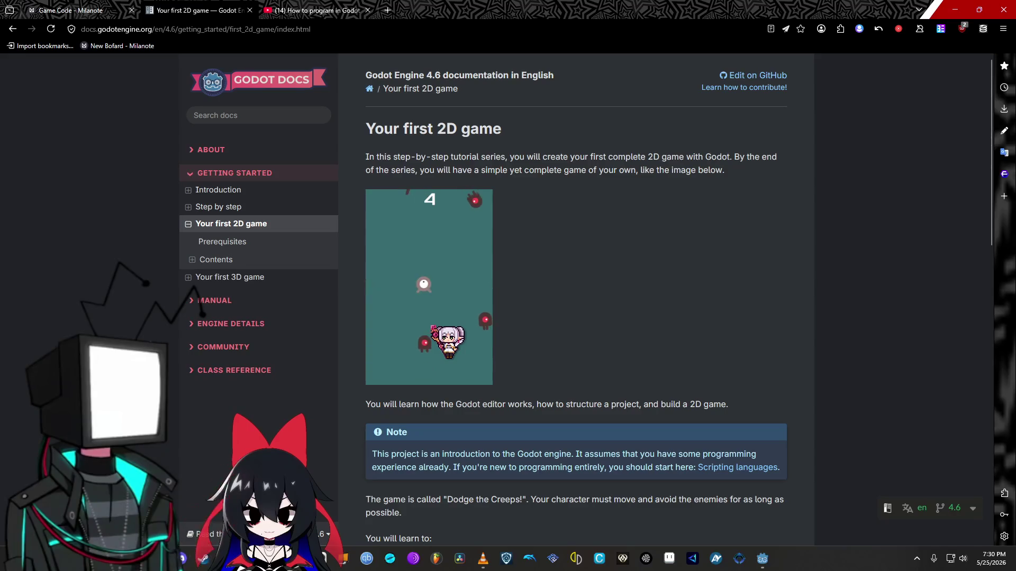
Step: Scroll the Dodge the Creeps! introduction down to the 'You will learn to' list
scroll(548, 352, down, 3)
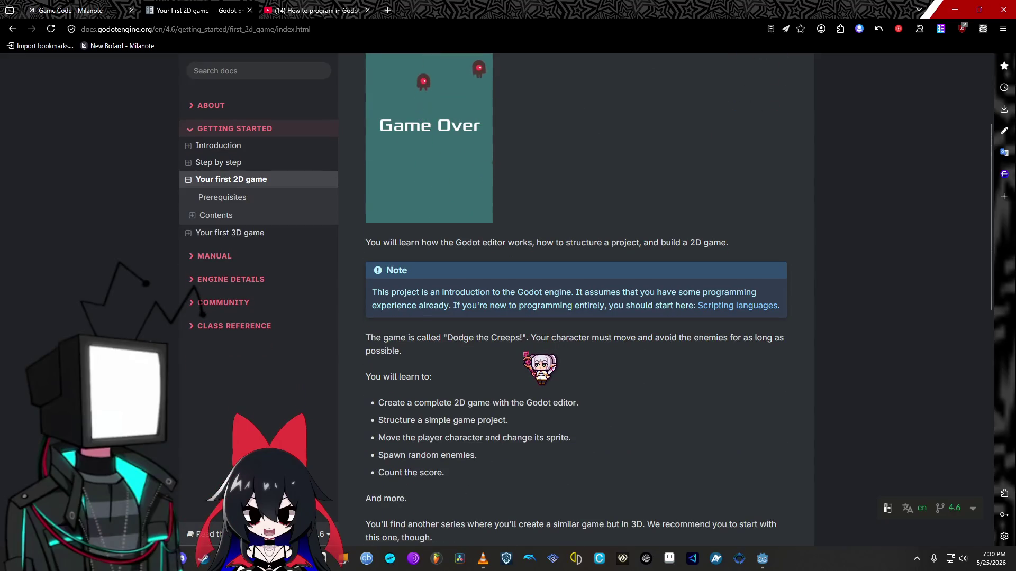
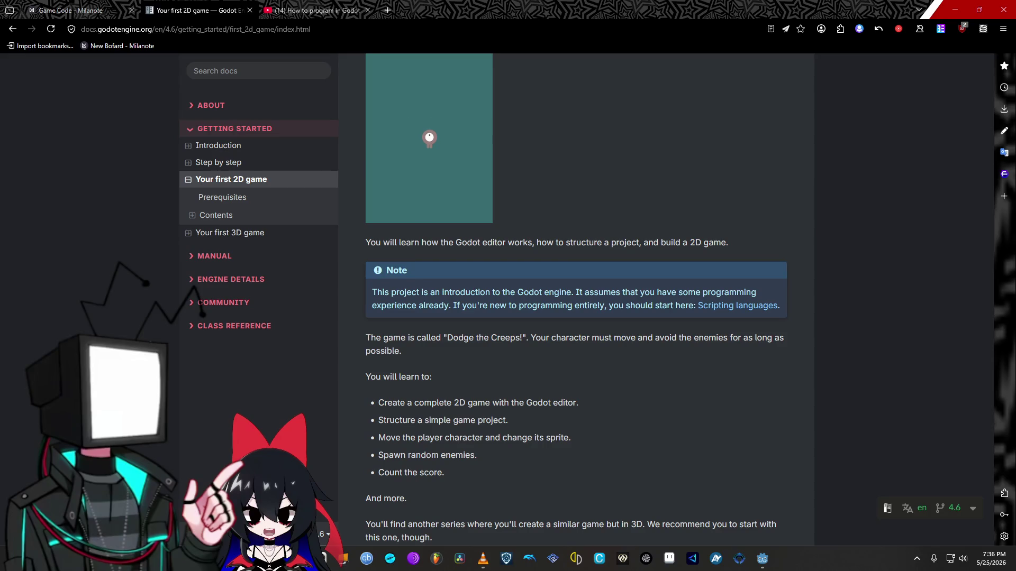
Step: Open the 'Setting up the project' page from the tutorial's Contents list
scroll(576, 297, down, 4)
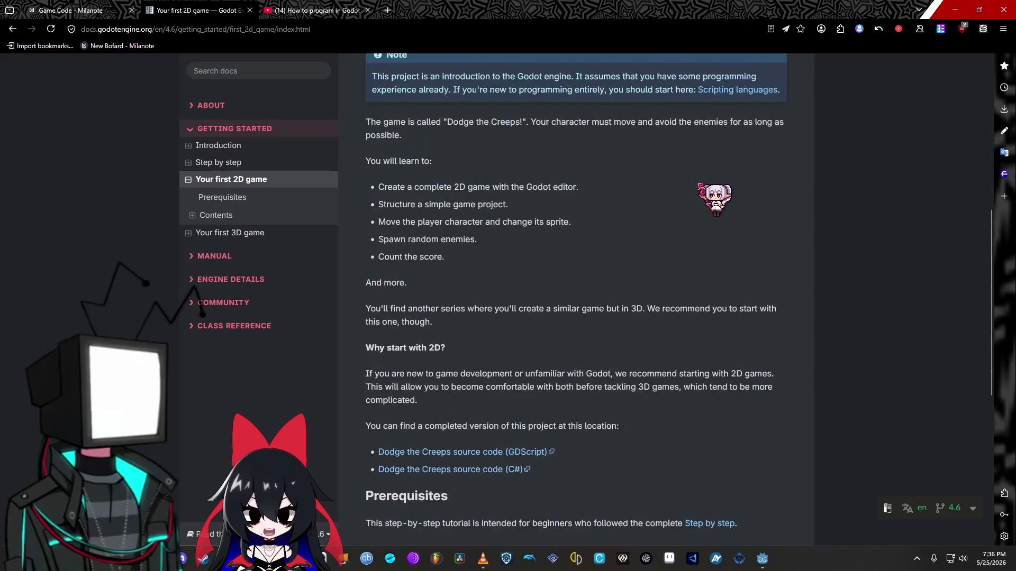
scroll(576, 297, down, 7)
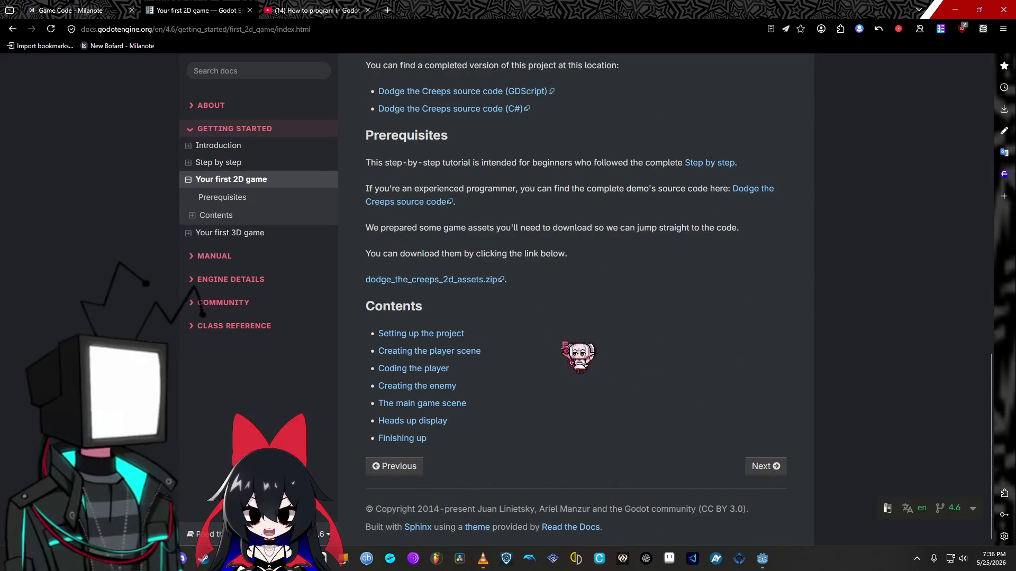
click(216, 215)
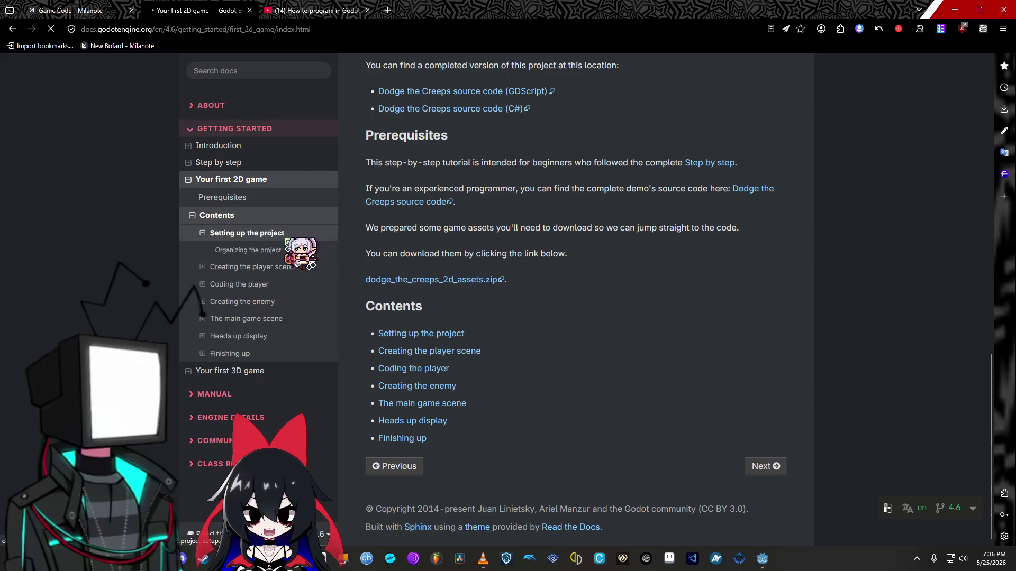
click(232, 233)
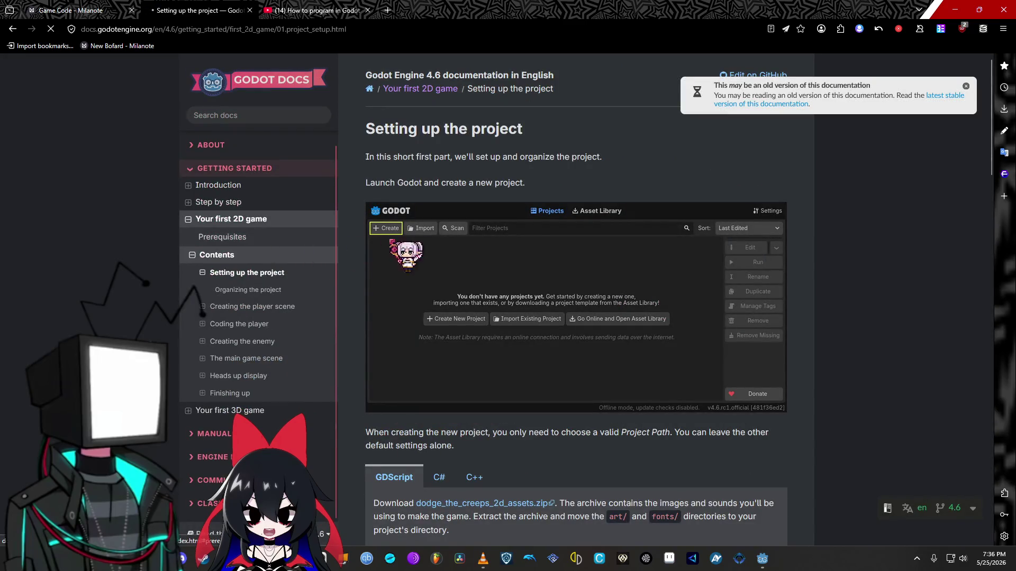
Step: Read through the project setup page, then go back to the docs home page
scroll(576, 318, down, 5)
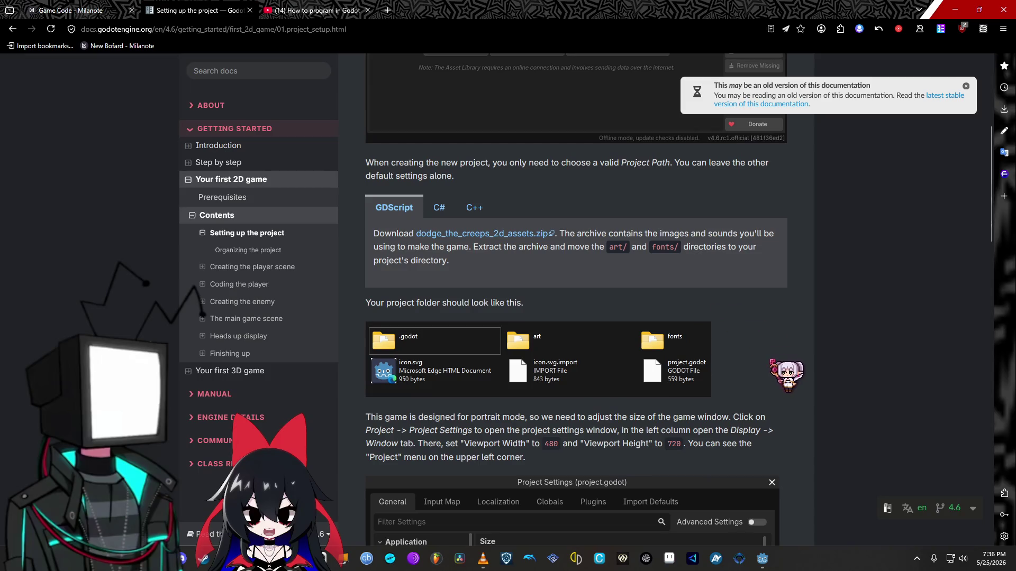
scroll(786, 379, down, 6)
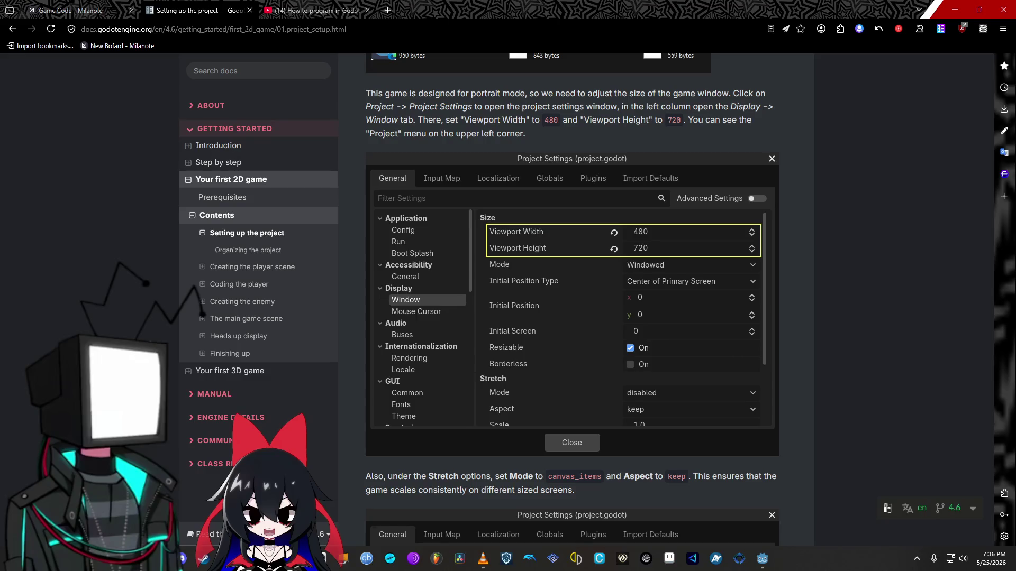
scroll(762, 318, down, 5)
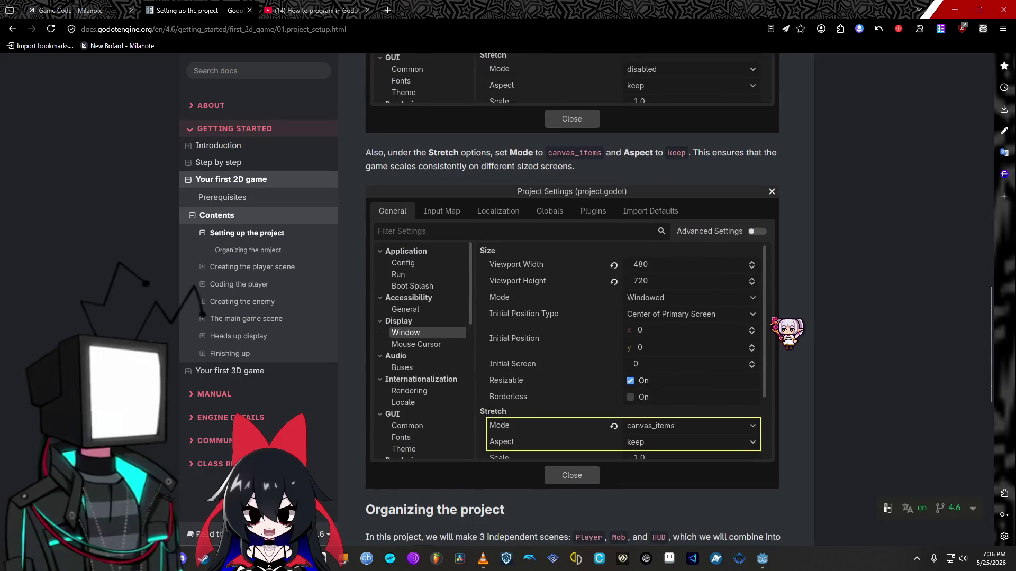
scroll(571, 297, down, 3)
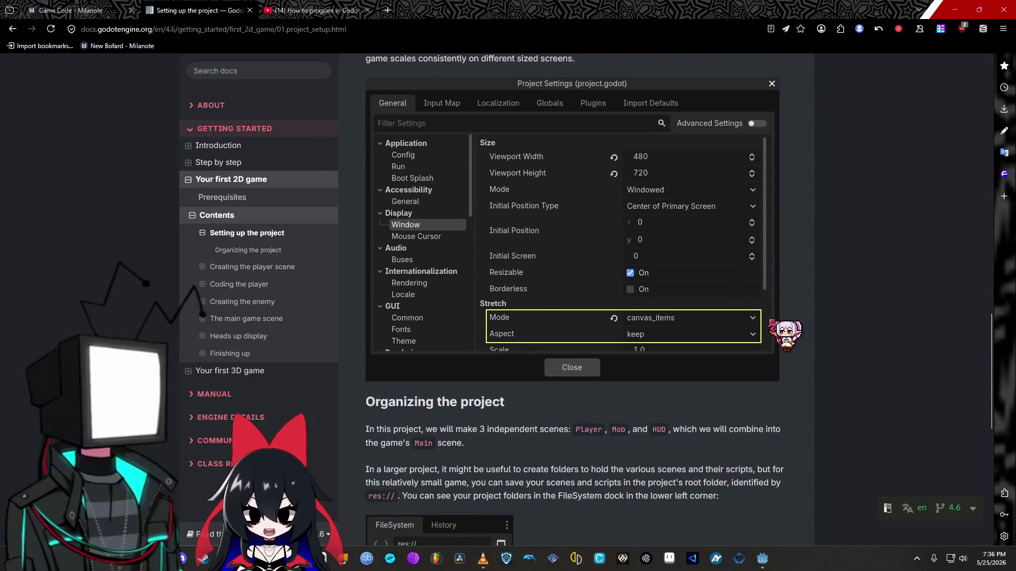
scroll(582, 296, down, 6)
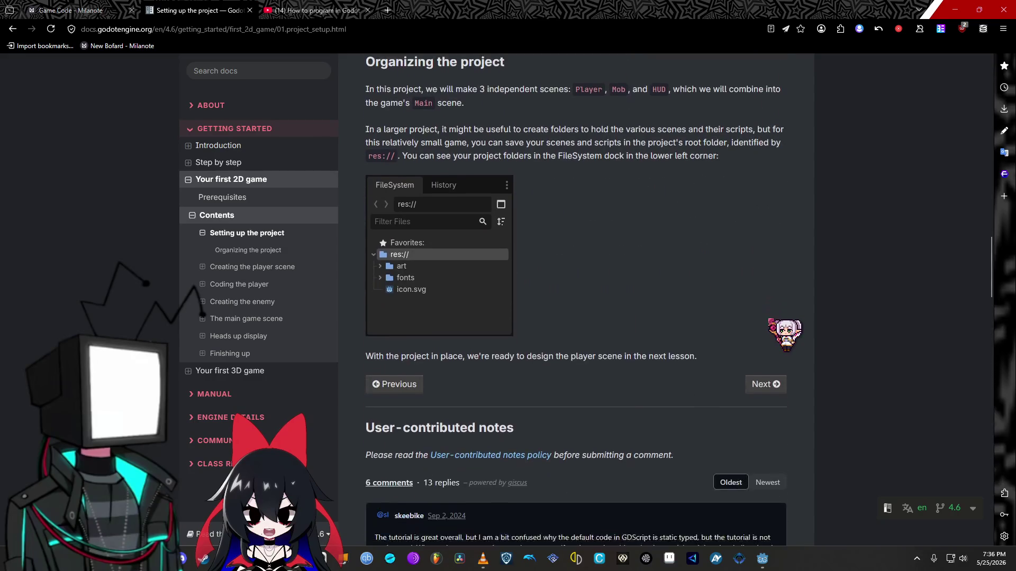
scroll(772, 322, down, 3)
key(alt+Left)
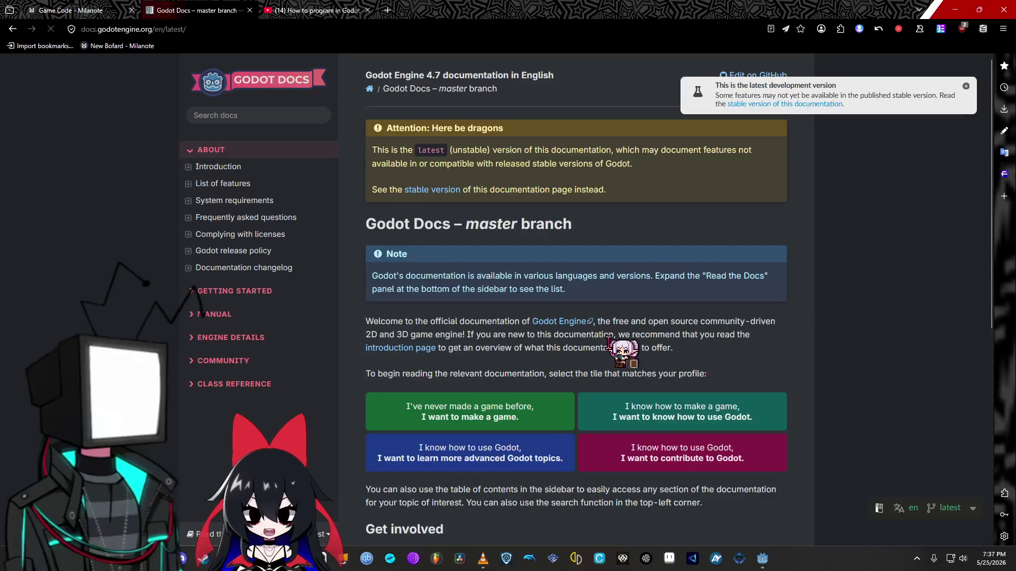
Step: Browse the 2D tools features and the Using TileMaps guide, then choose the stable docs version
click(267, 183)
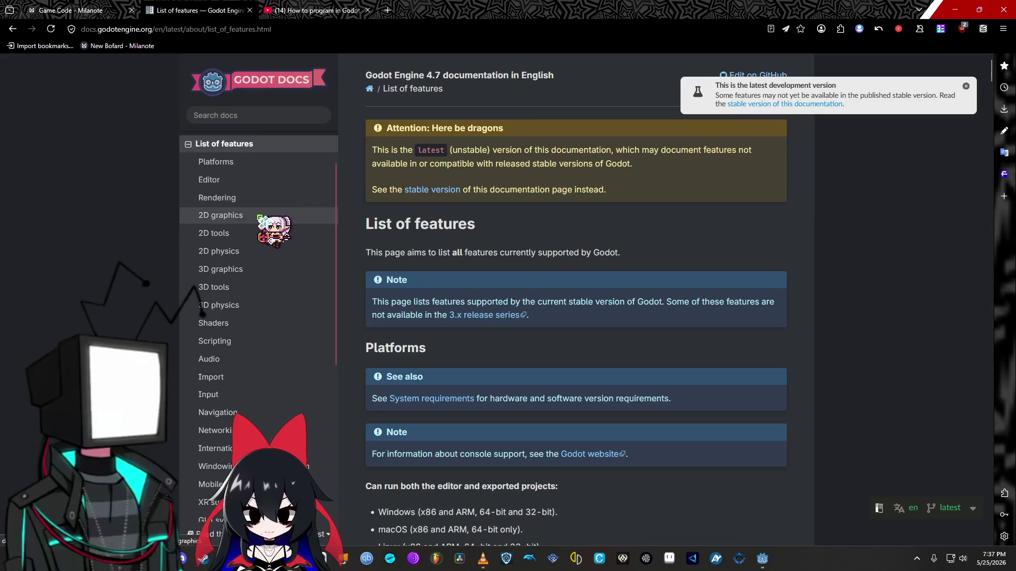
click(253, 234)
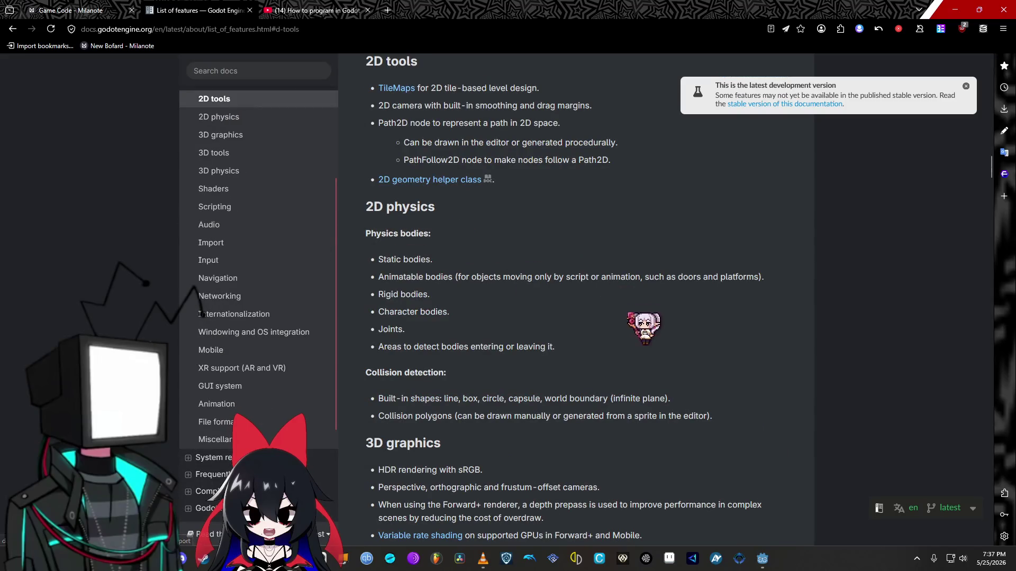
scroll(561, 317, up, 4)
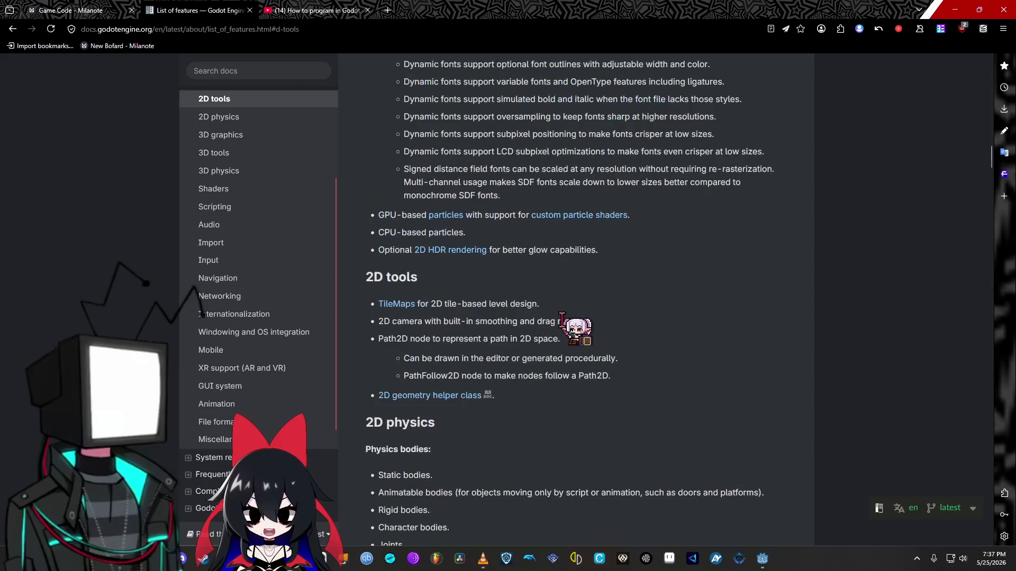
click(407, 306)
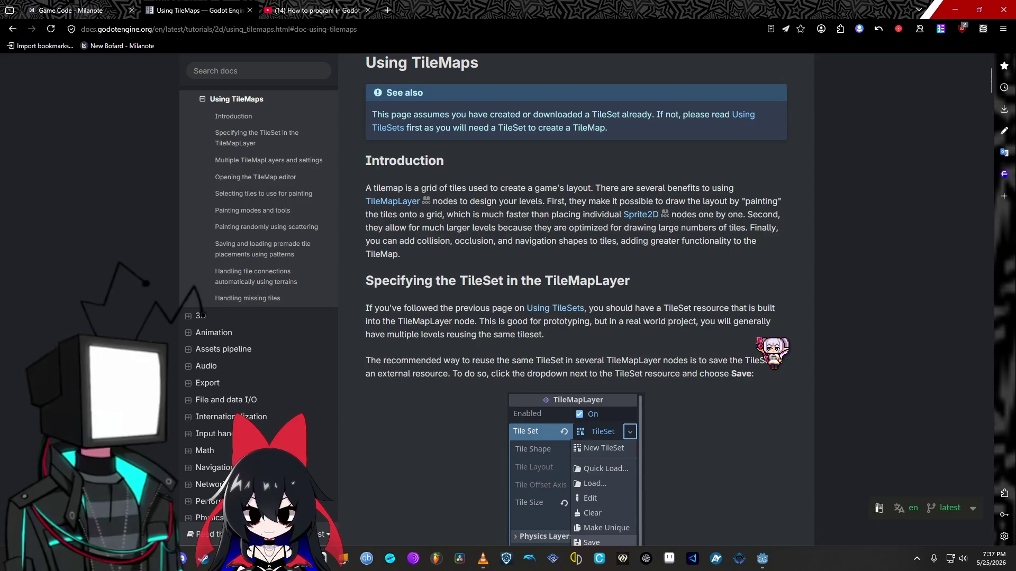
scroll(758, 338, up, 3)
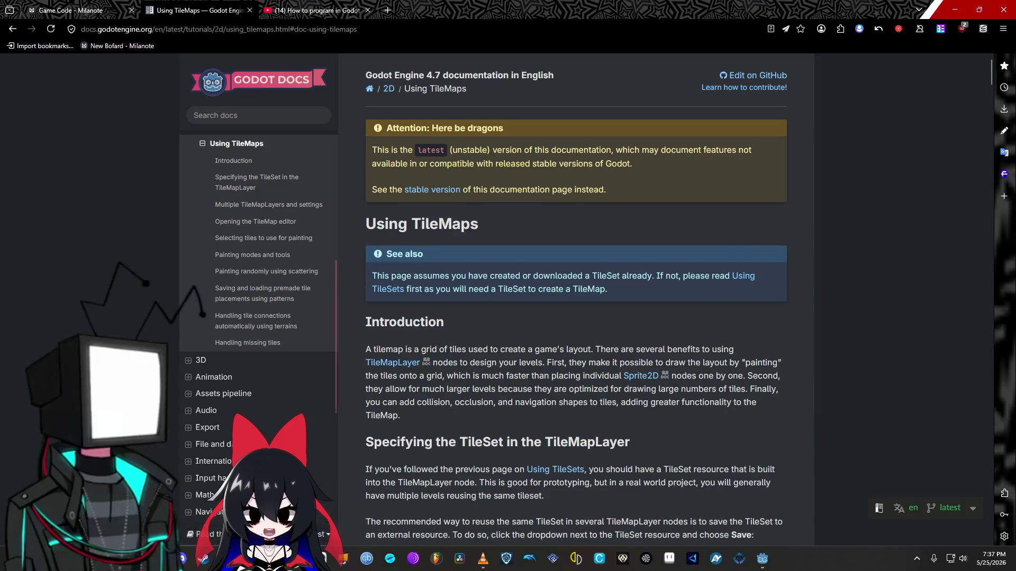
click(217, 534)
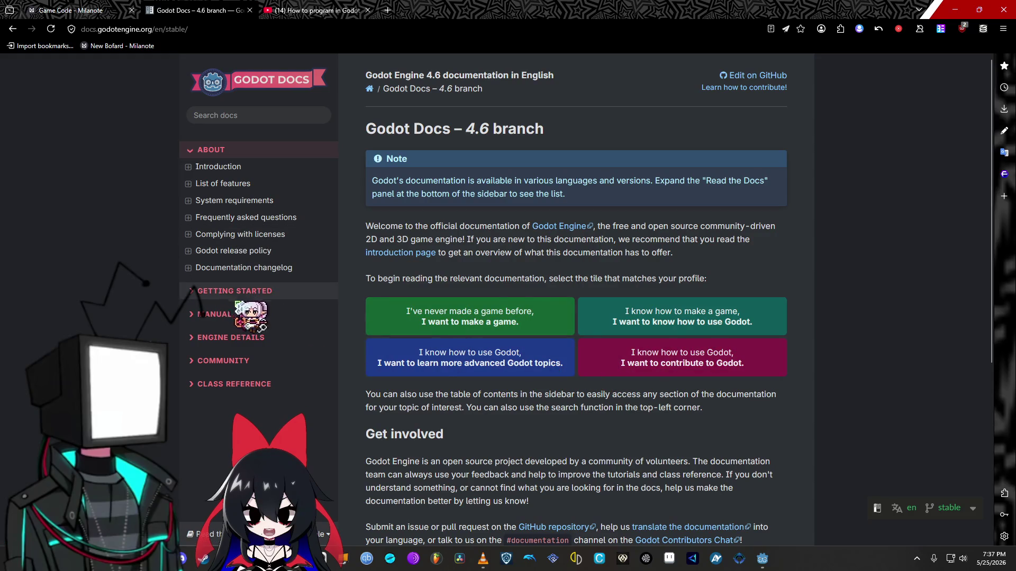
click(207, 534)
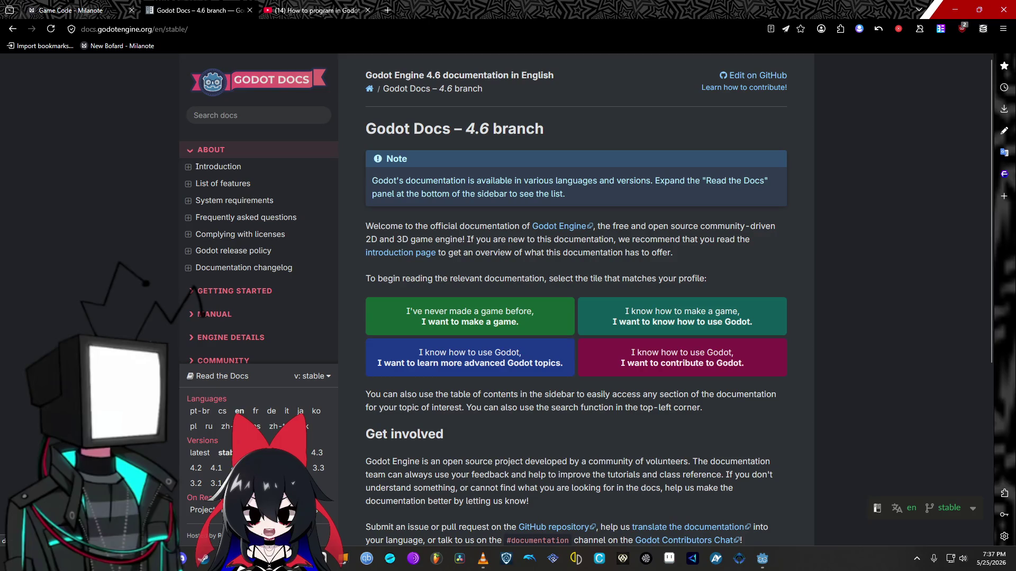
Step: Expand MANUAL in the stable 4.6 sidebar and open its 2D section
click(196, 315)
click(222, 288)
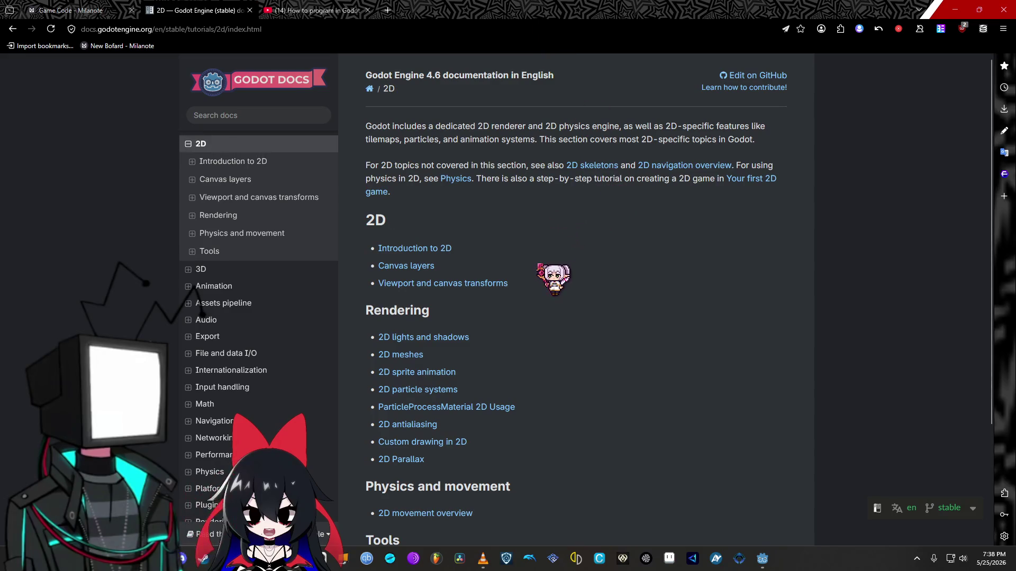
Step: Open the 2D sprite animation tutorial and scroll to its SpriteFrames setup instructions
scroll(516, 244, down, 2)
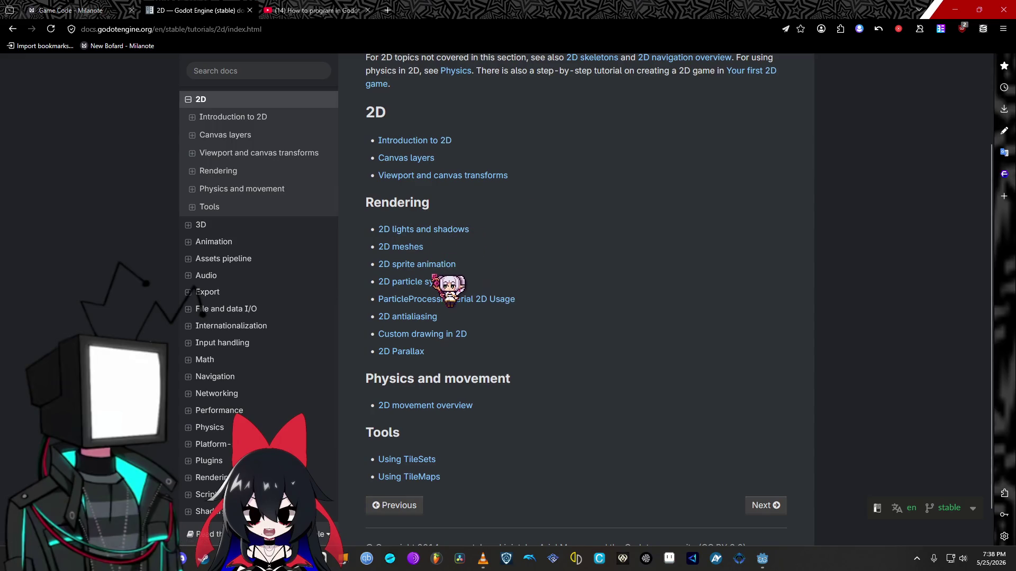
click(433, 265)
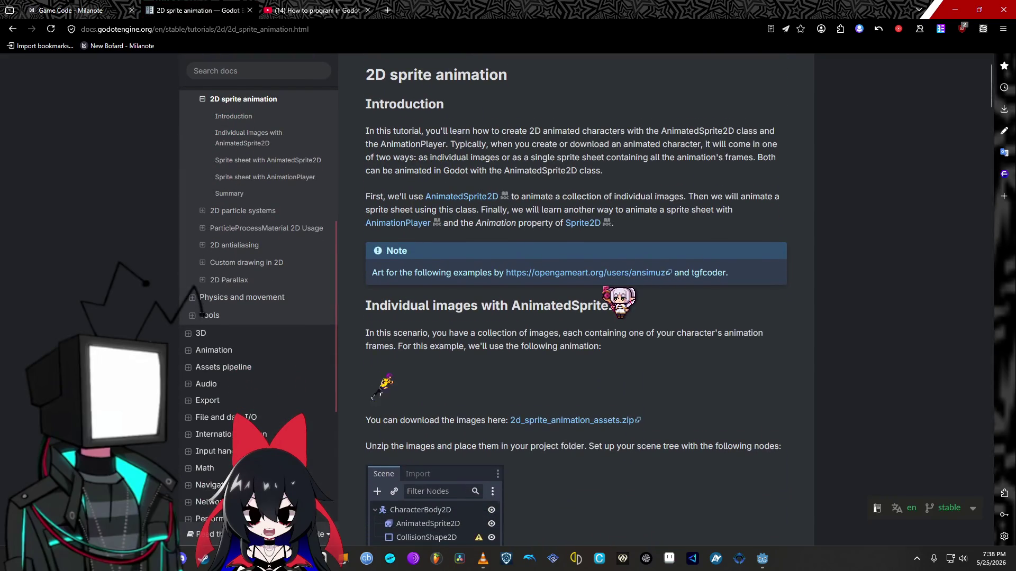
scroll(604, 289, down, 3)
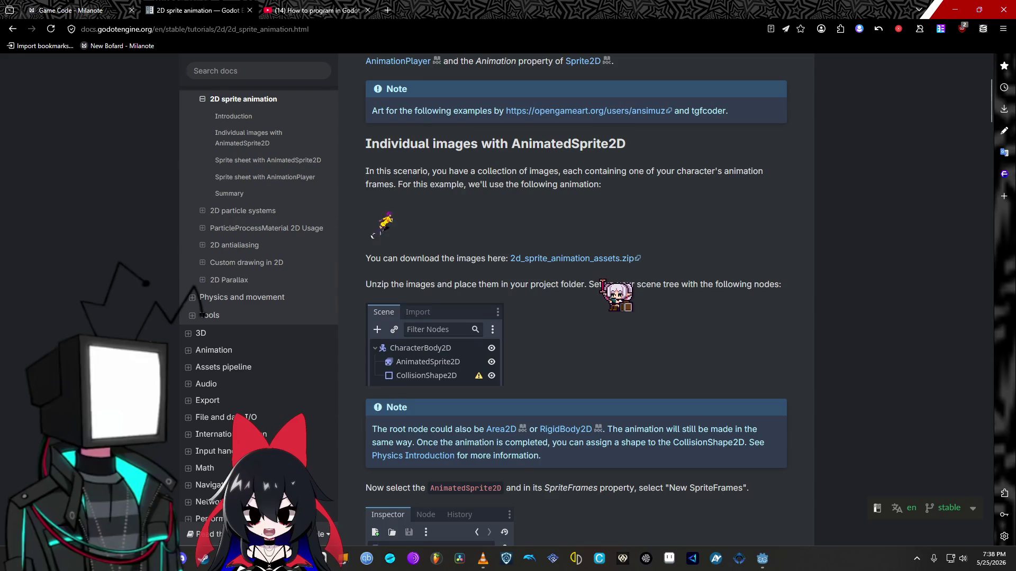
scroll(602, 283, down, 5)
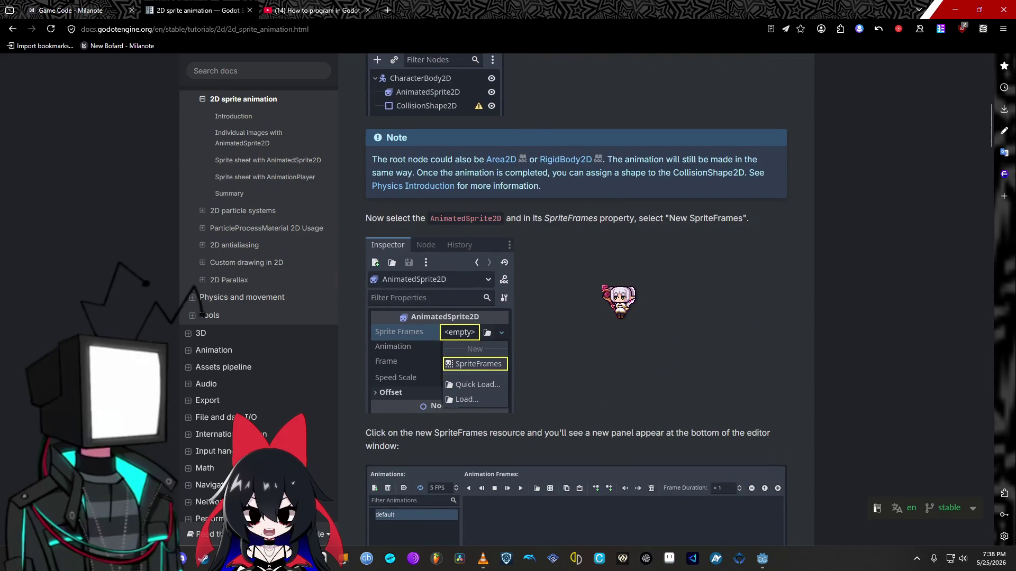
scroll(605, 288, down, 7)
scroll(605, 290, down, 1)
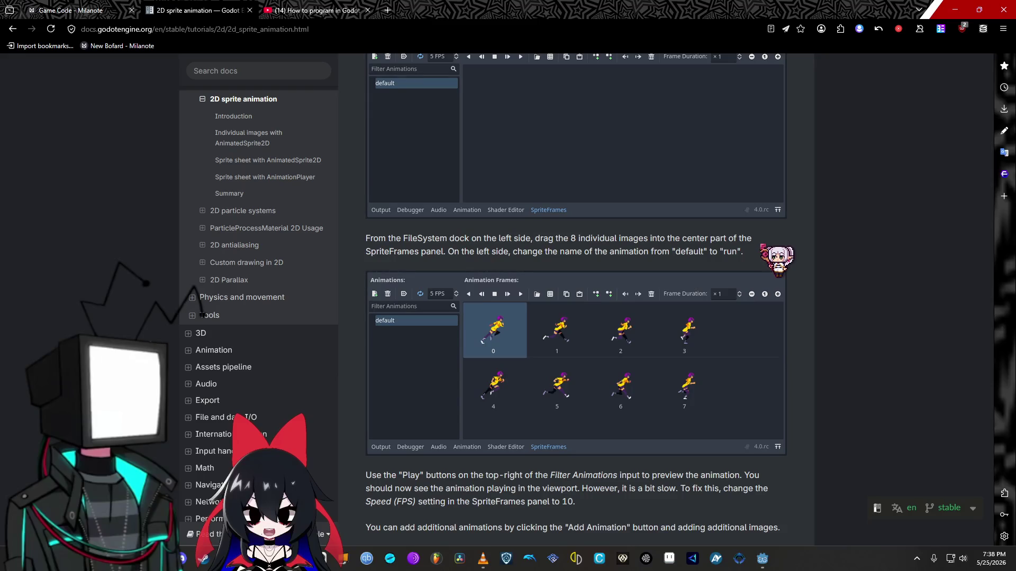
scroll(575, 299, down, 5)
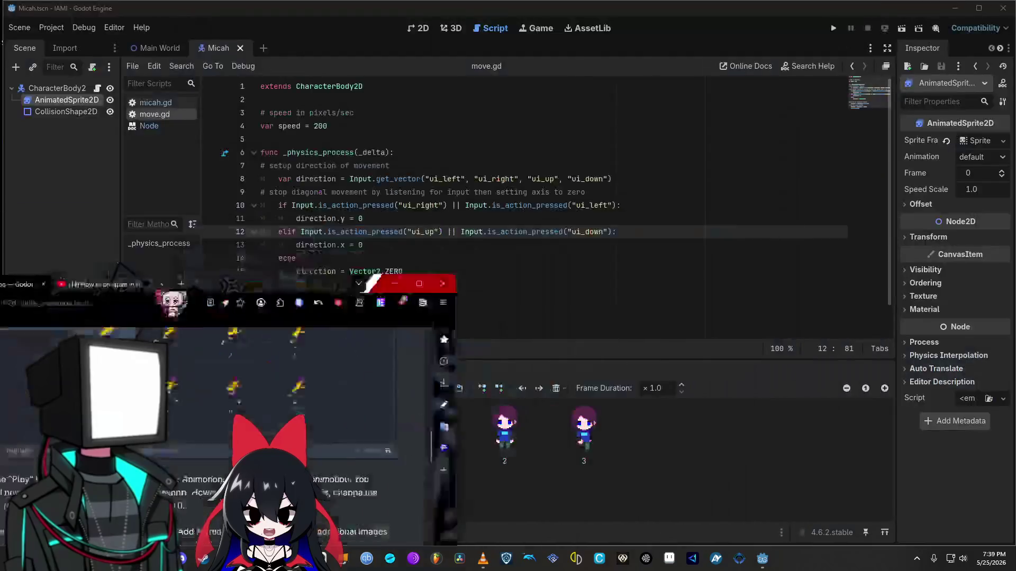
Step: Snap the docs browser to the left half with Godot beside it, caret on line 12 of move.gd
key(super+Left)
click(474, 340)
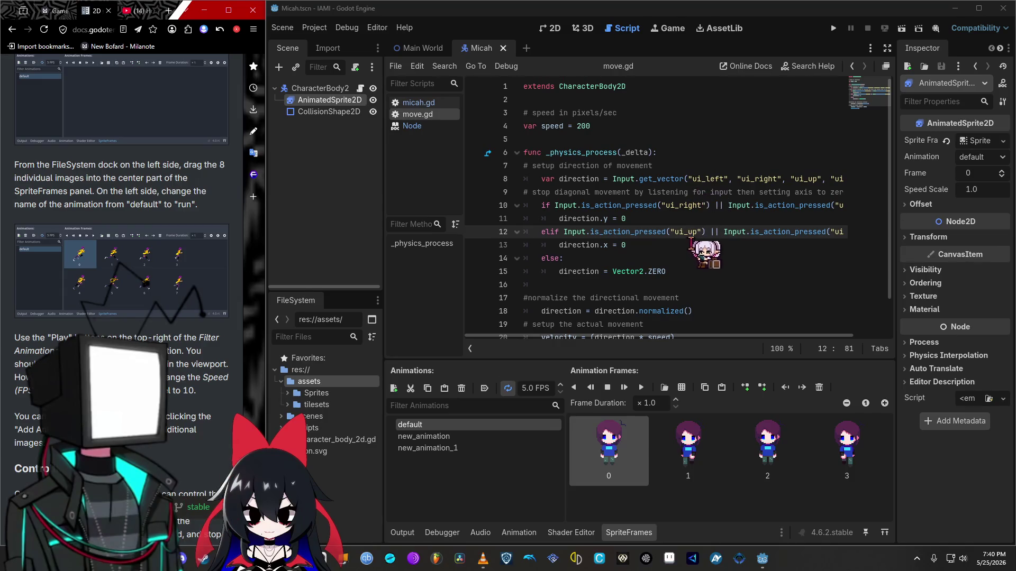
click(713, 232)
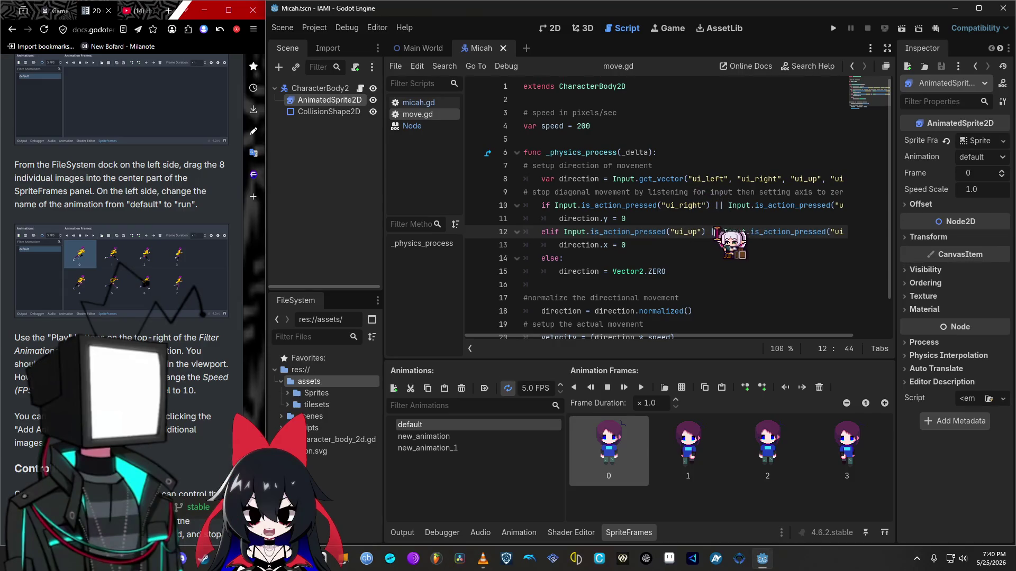
click(715, 231)
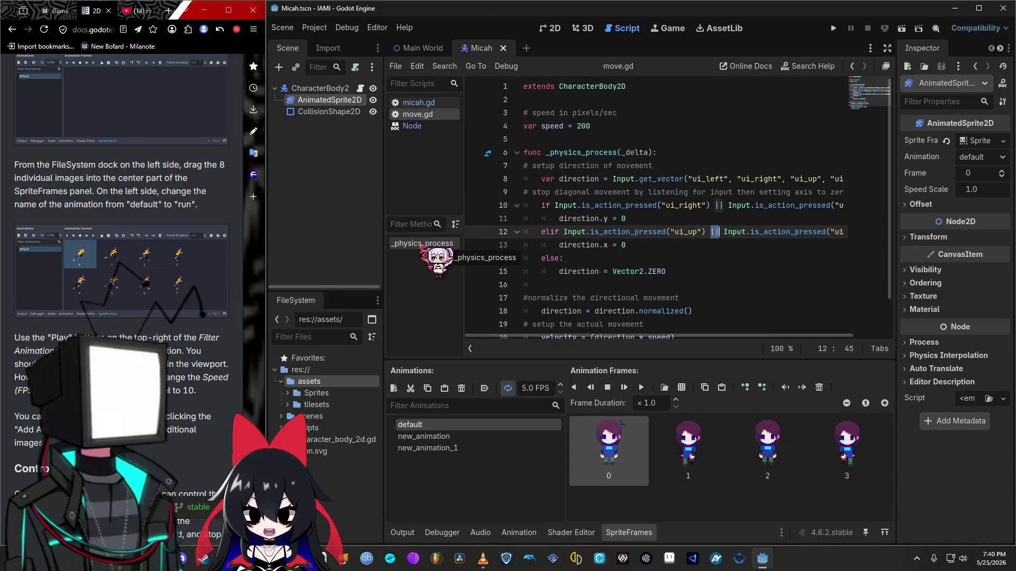
Step: Rename the sprite's first three animations to Down, Up and left
double_click(426, 426)
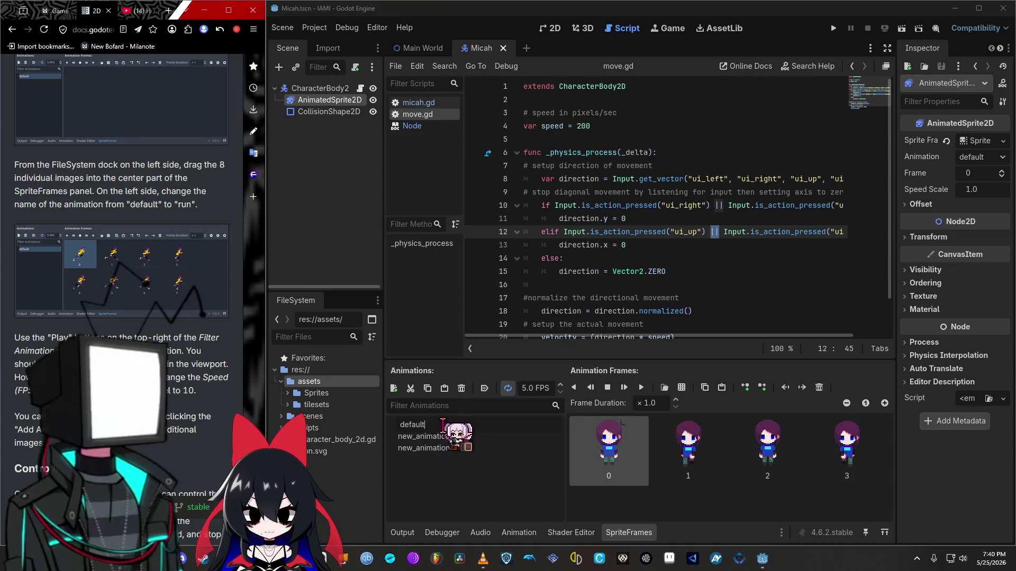
text(Down)
key(Return)
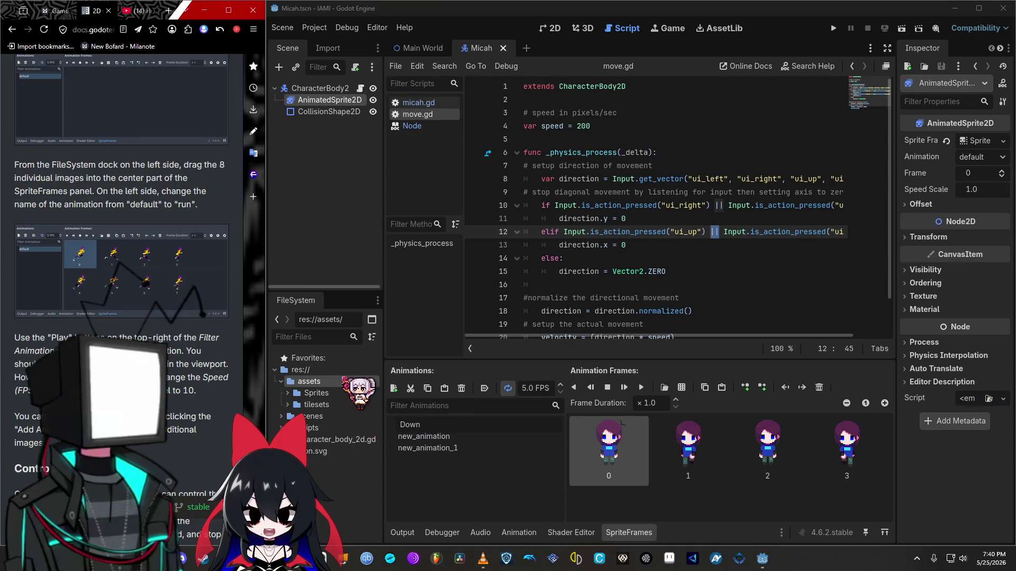
double_click(469, 436)
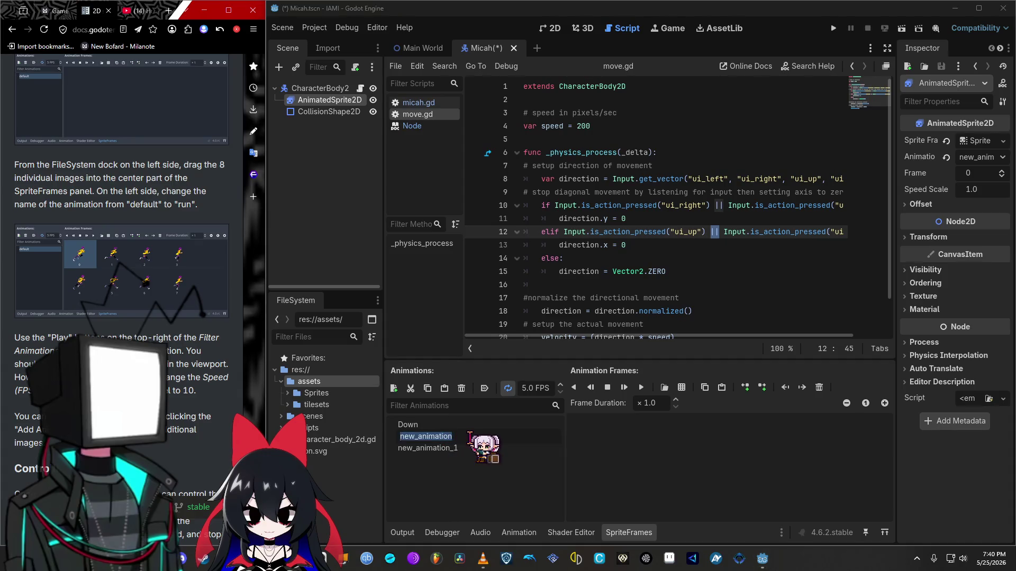
text(Up)
key(Return)
double_click(470, 448)
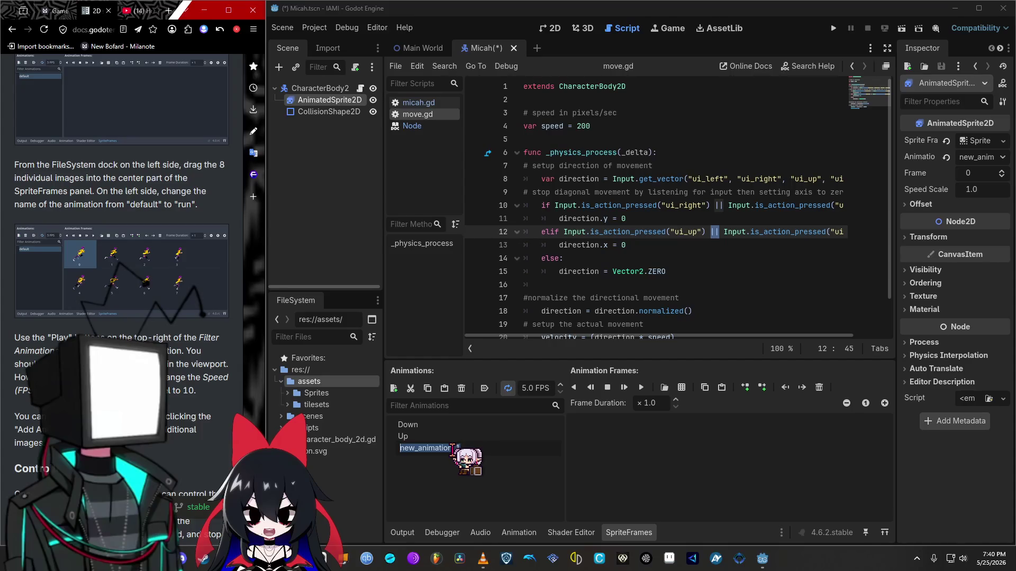
text(left)
key(Return)
Step: Add a fourth animation named right, then select Down to view its frames
click(393, 389)
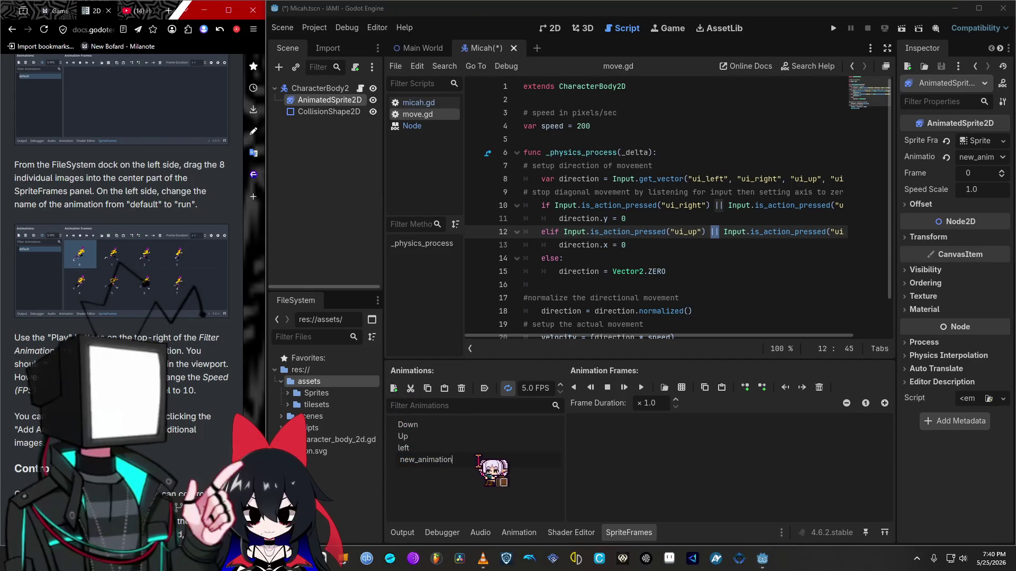
text(eig)
key(BackSpace)
key(BackSpace)
key(BackSpace)
text(right)
key(Return)
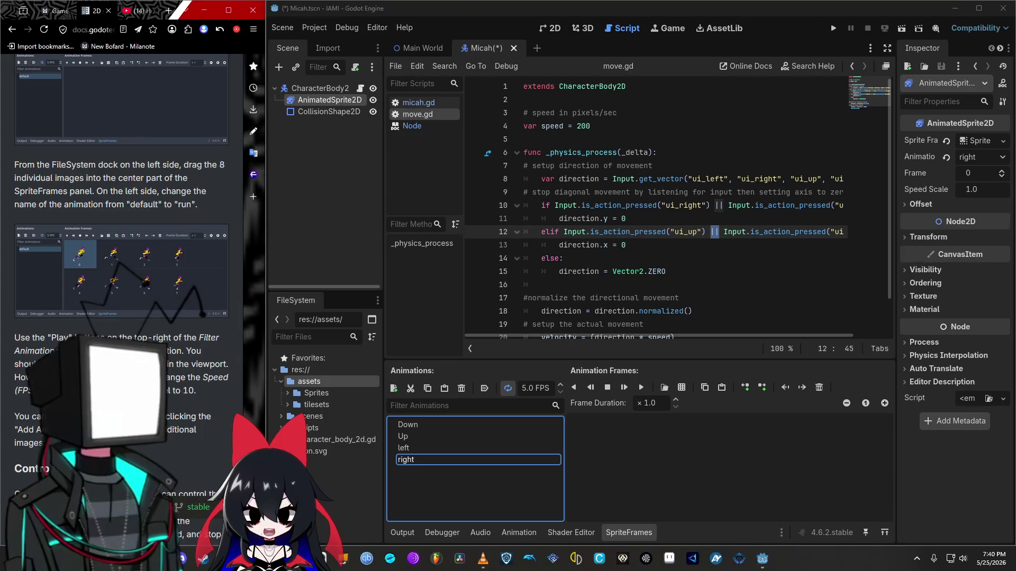
click(453, 477)
click(447, 426)
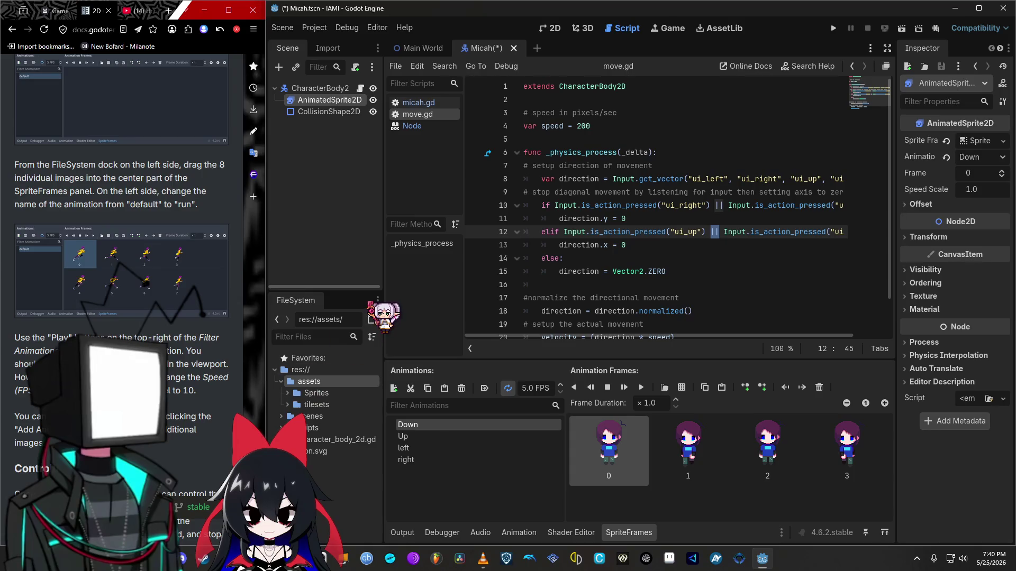
Step: Scroll the tutorial to the Controlling the animation section with its play() and stop() example
scroll(121, 297, up, 5)
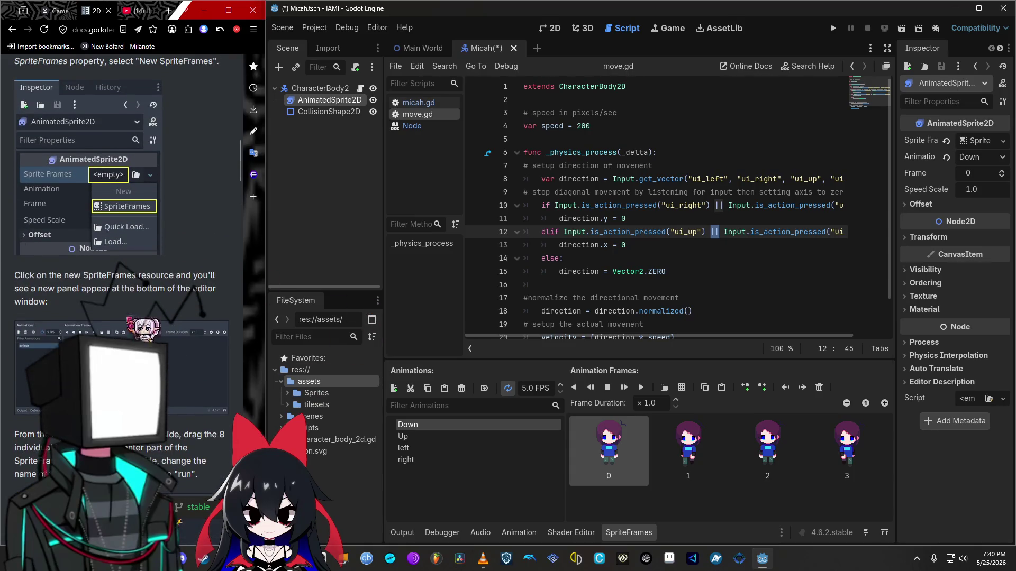
scroll(121, 275, down, 2)
scroll(122, 265, down, 10)
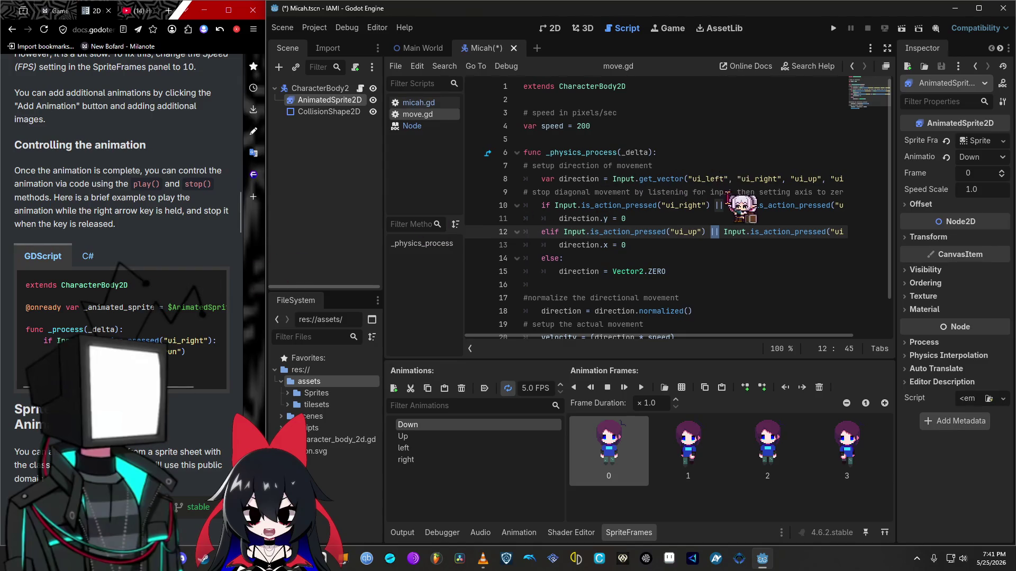
mouse_move(733, 229)
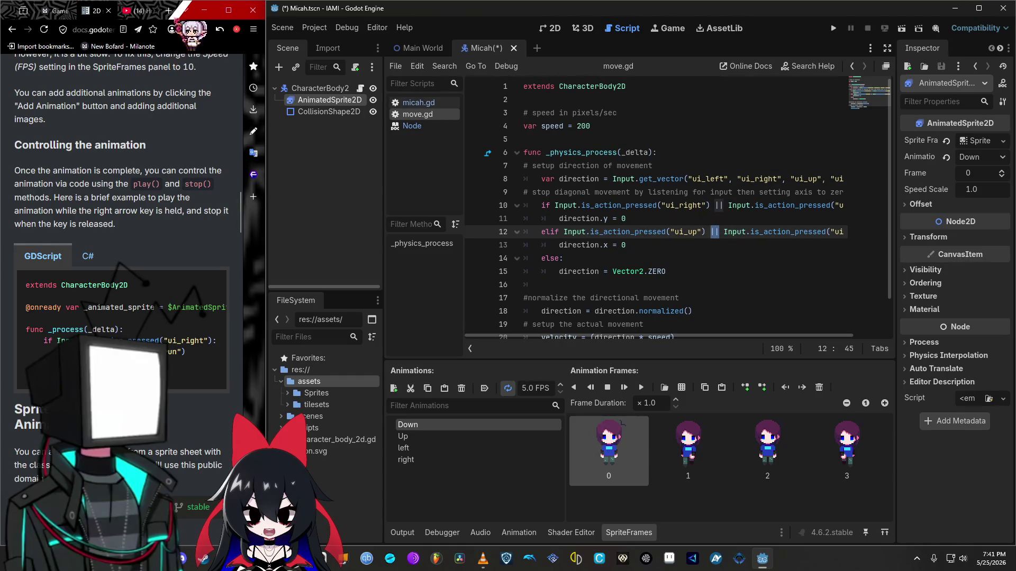
click(169, 11)
Step: Search DuckDuckGo for 'gotdot || meaning'
text(got)
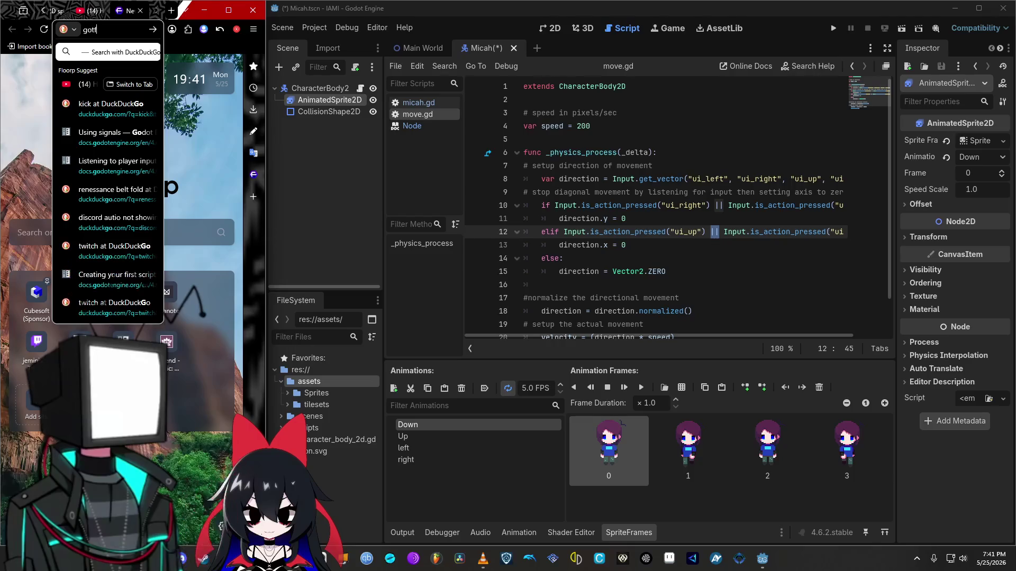
key(BackSpace)
key(BackSpace)
key(BackSpace)
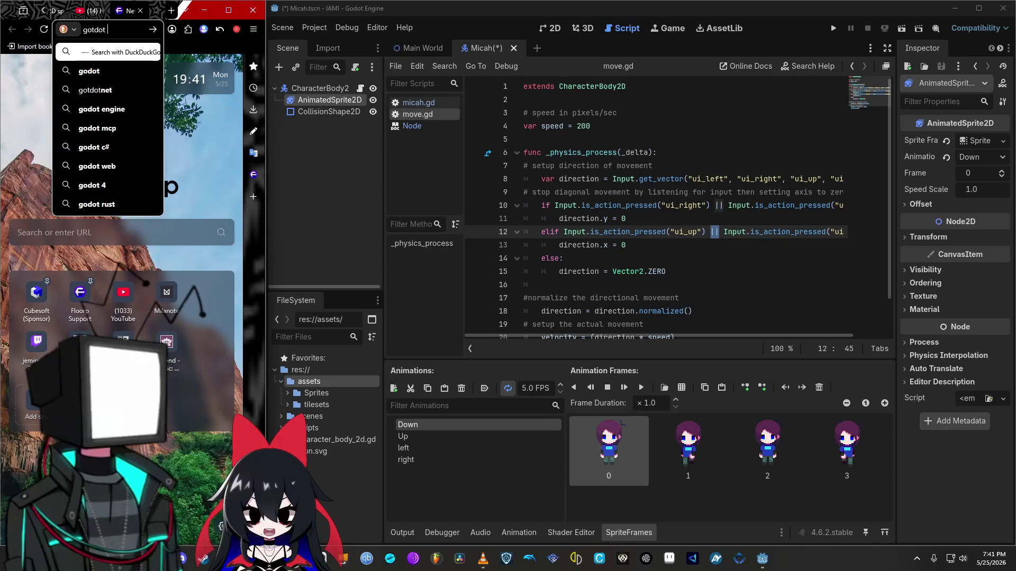
text(lng)
key(Return)
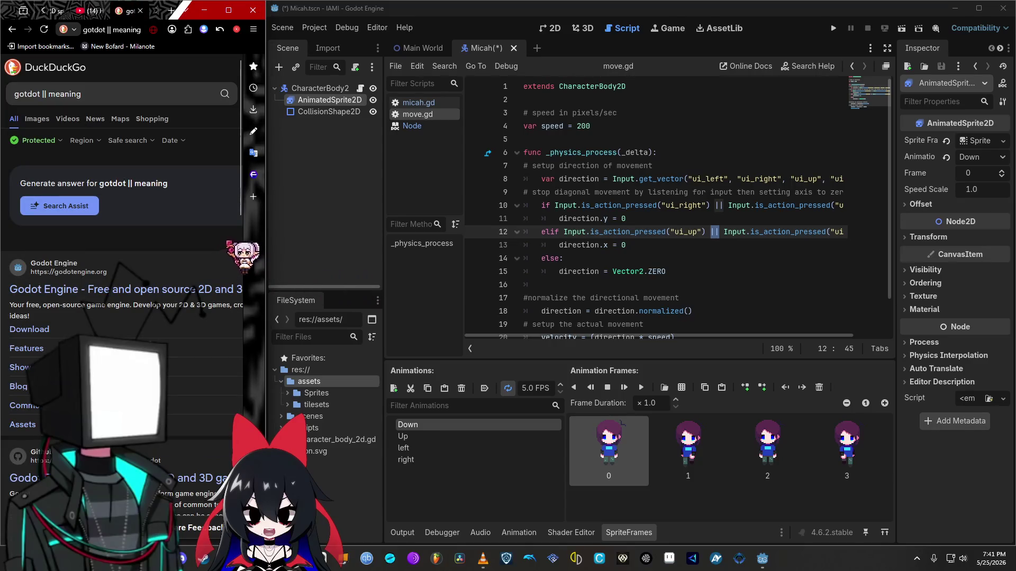
Step: Widen the browser beside the Godot editor and place the caret on script line 10
drag(267, 238, 388, 238)
mouse_move(270, 271)
mouse_down()
mouse_move(98, 98)
mouse_move(791, 220)
mouse_move(837, 204)
mouse_up()
click(823, 205)
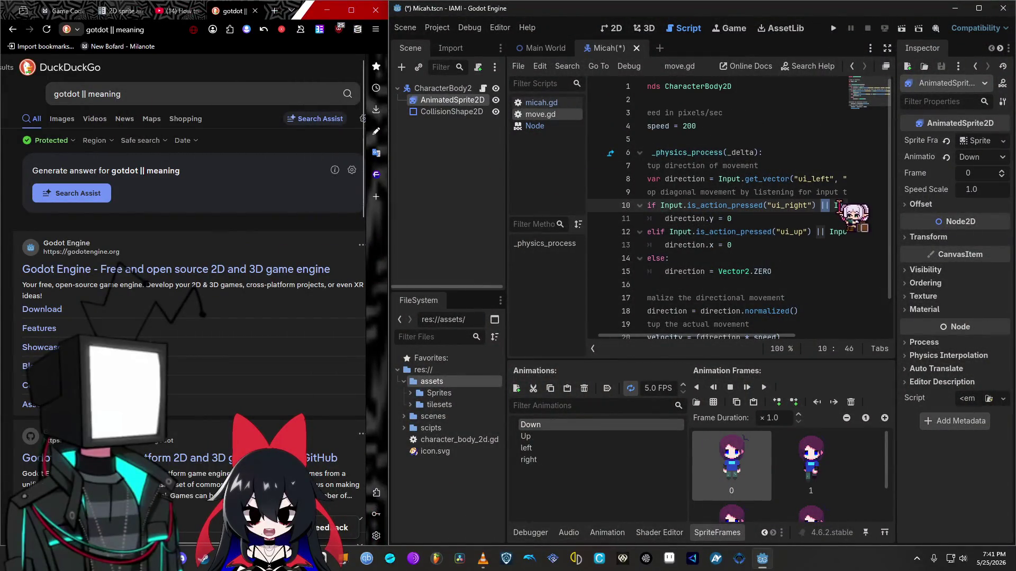
Step: Step the caret back and forth across the || operator on line 10
key(Left)
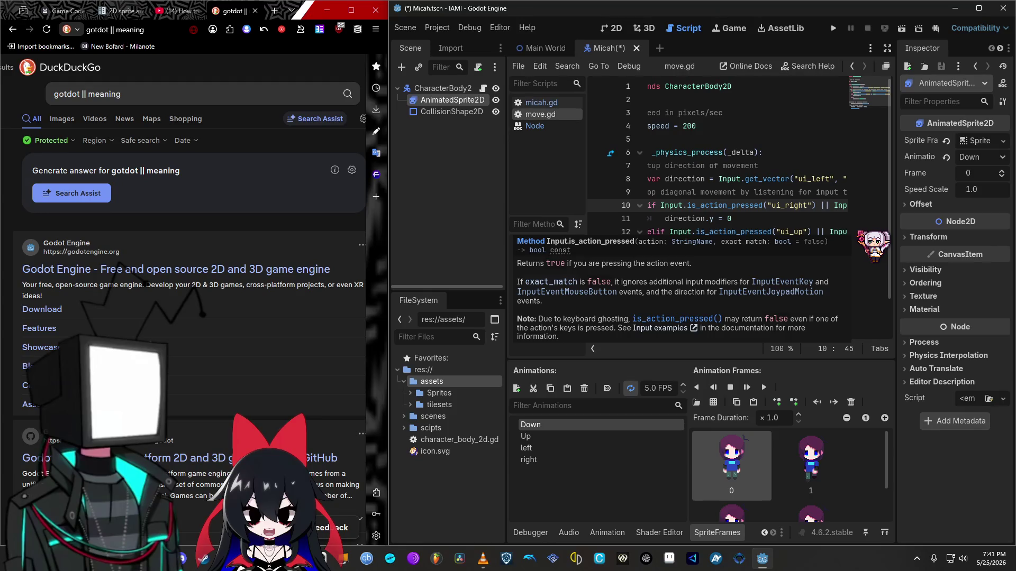
key(Right)
key(Right)
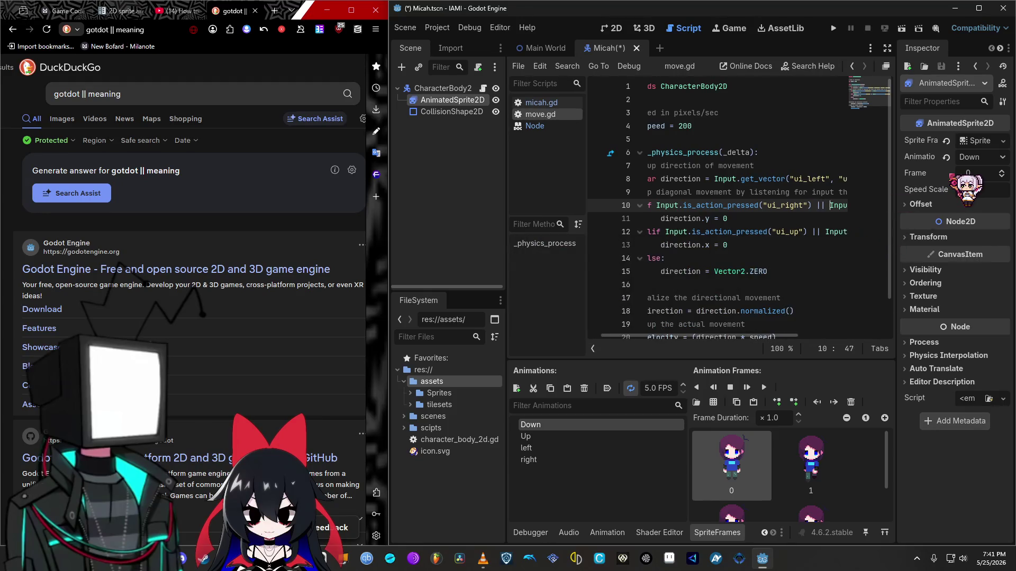
key(Left)
key(Left)
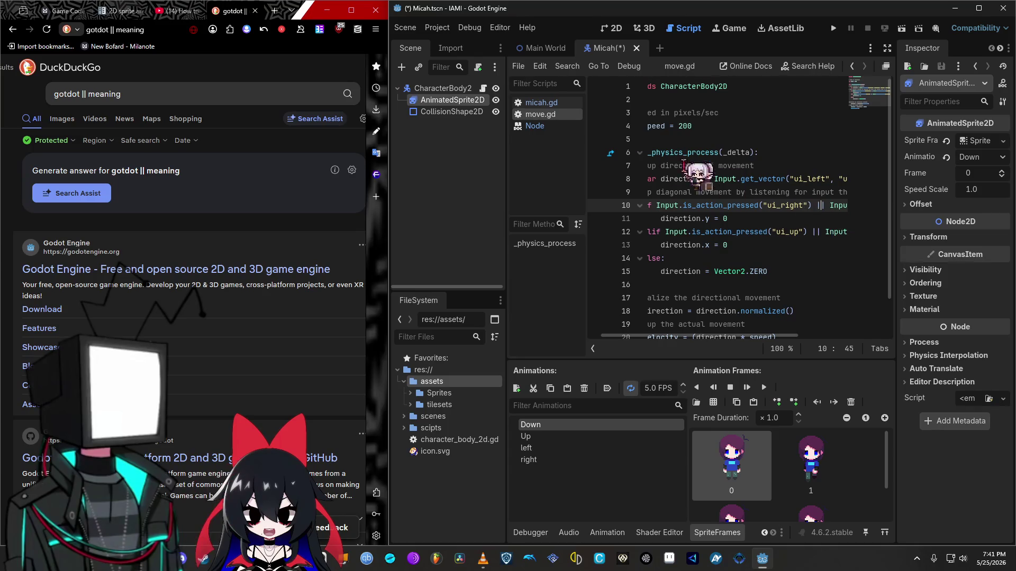
Step: Open micah.gd and pop the script editor out into its own floating window
click(545, 103)
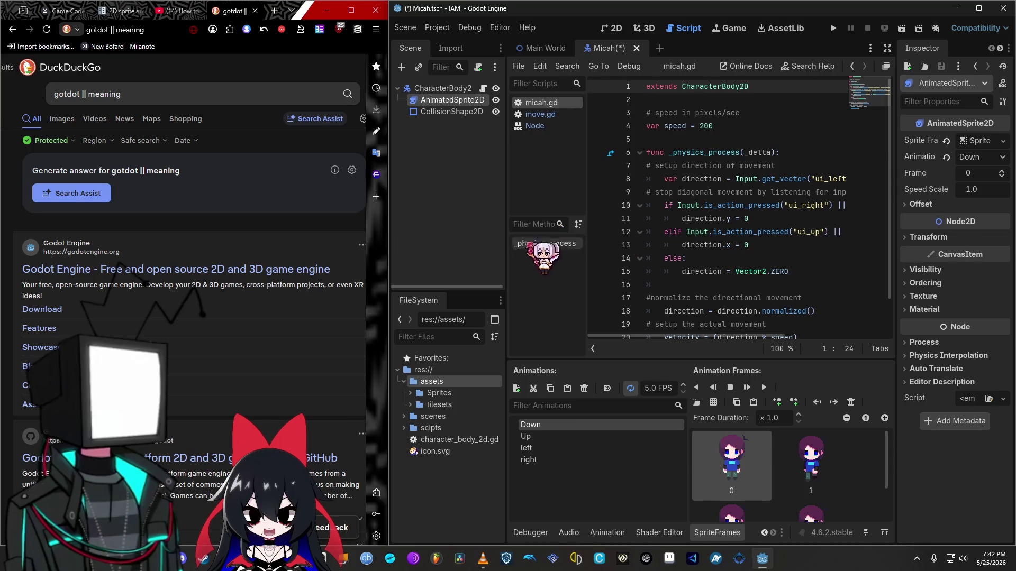
drag(506, 249, 483, 248)
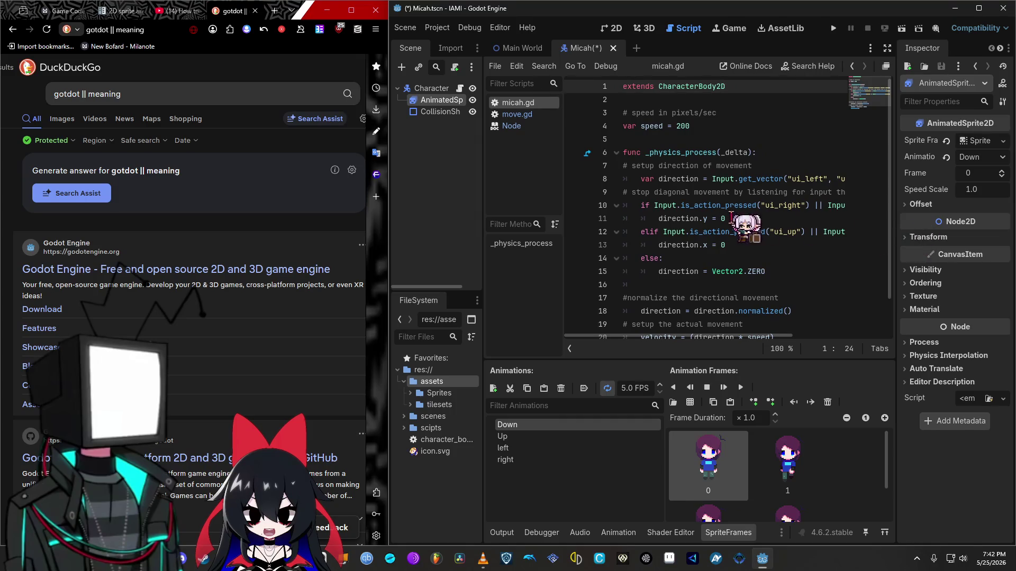
mouse_move(680, 335)
mouse_down()
mouse_move(772, 335)
mouse_move(750, 336)
mouse_move(689, 260)
mouse_up()
click(885, 66)
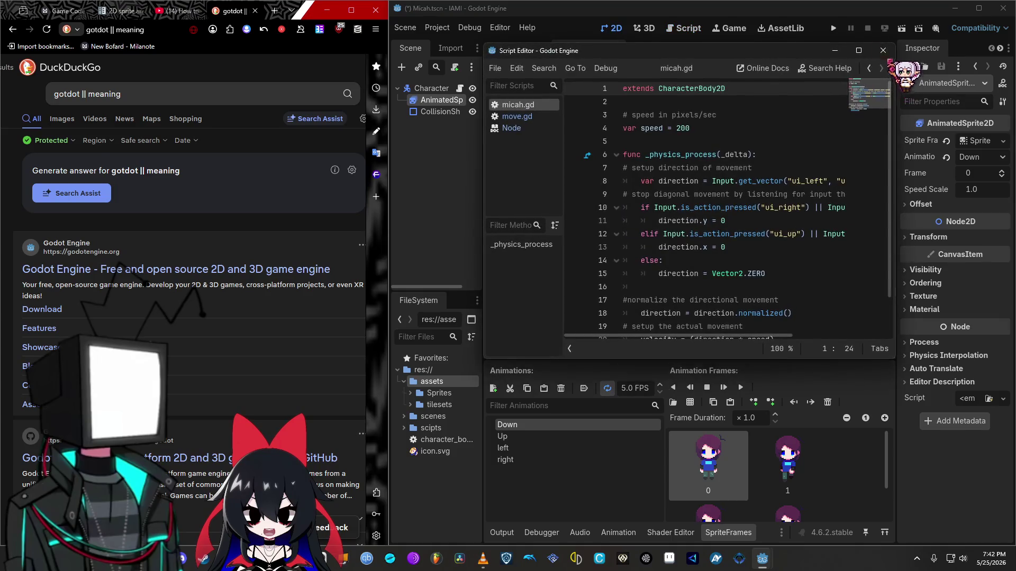
mouse_move(682, 53)
mouse_down()
mouse_move(661, 245)
mouse_move(669, 262)
mouse_move(640, 162)
mouse_move(706, 8)
mouse_move(1013, 233)
mouse_move(1014, 245)
mouse_move(763, 228)
mouse_move(972, 312)
mouse_move(1004, 267)
mouse_move(1012, 278)
mouse_move(661, 141)
mouse_move(1013, 285)
mouse_up()
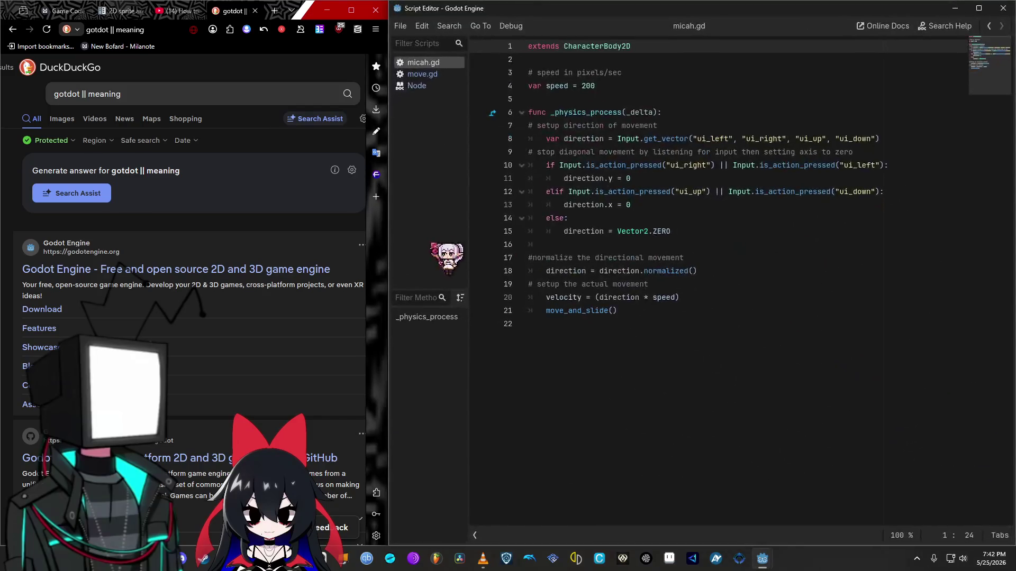
Step: Snap the floating script window to the right beside the browser and resize it to fill that side
drag(391, 232, 432, 231)
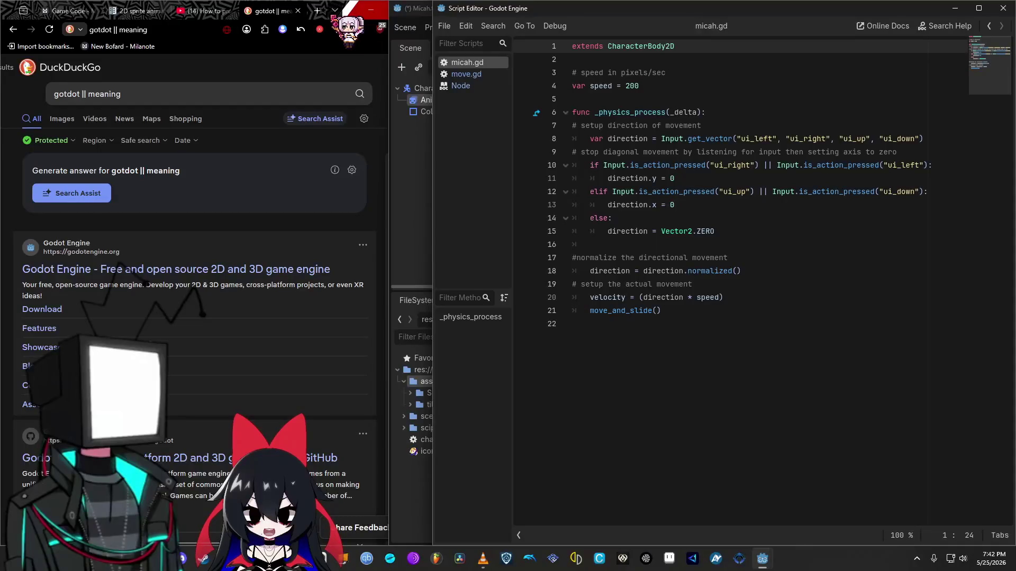
mouse_move(432, 161)
mouse_down()
mouse_move(569, 174)
mouse_move(386, 222)
mouse_up()
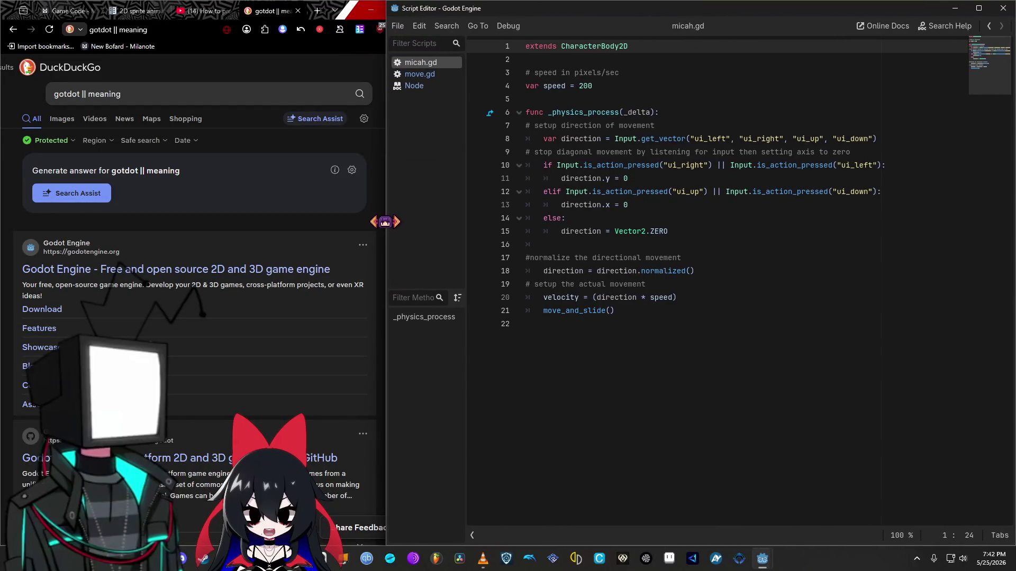
click(638, 322)
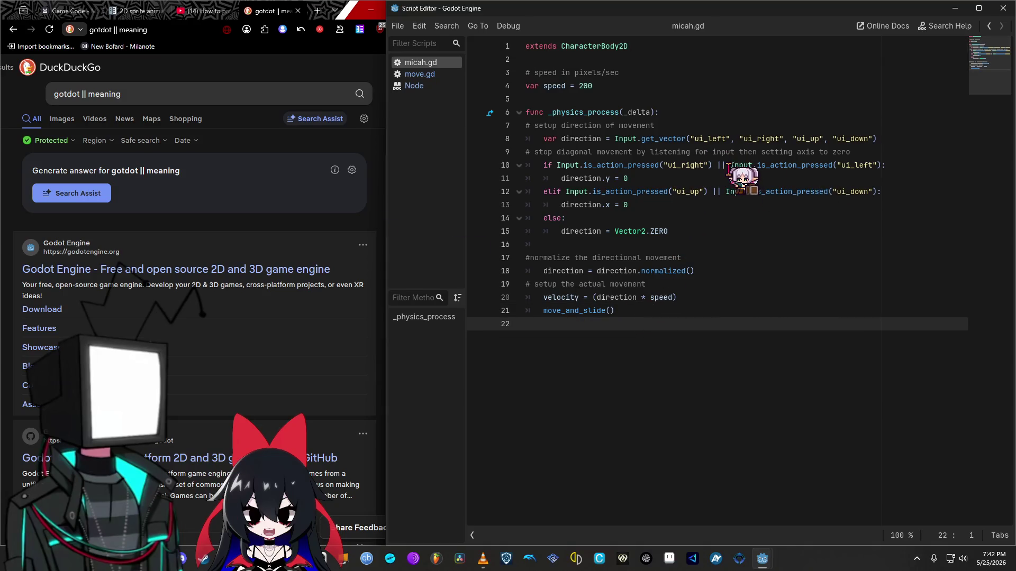
Step: Split line 10's ui_left check onto its own line, then undo to restore the original code
click(728, 165)
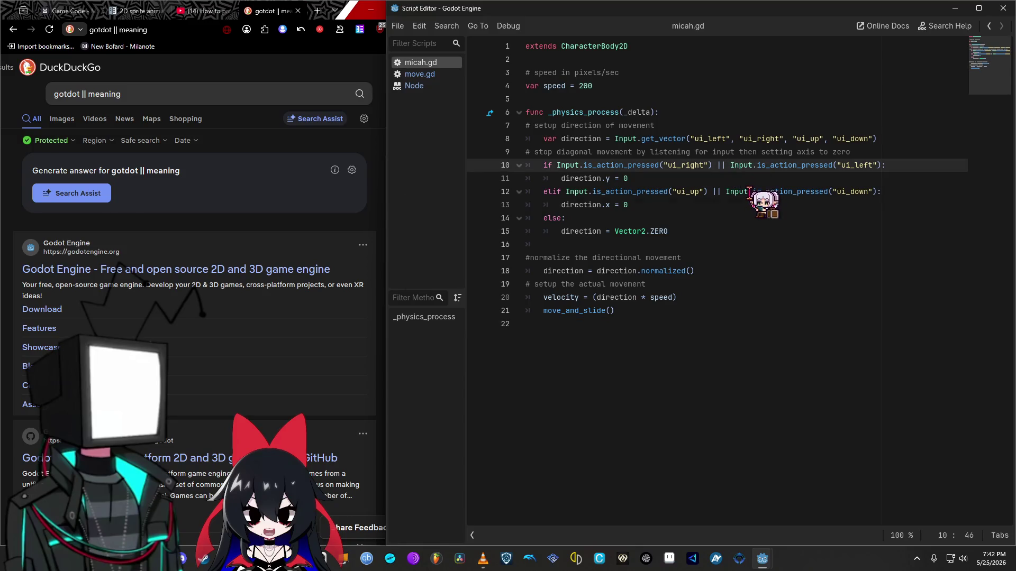
mouse_move(747, 191)
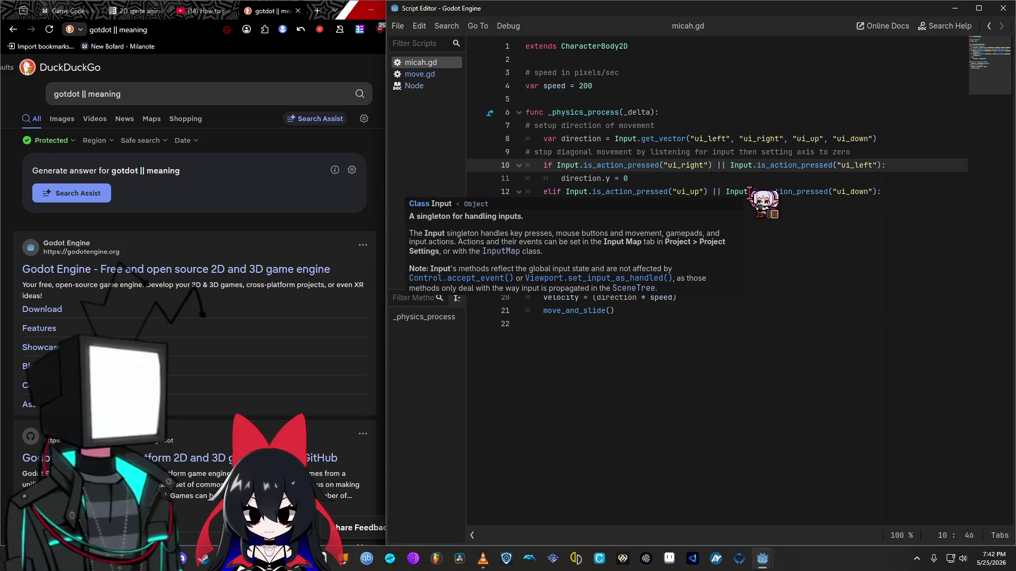
key(Right)
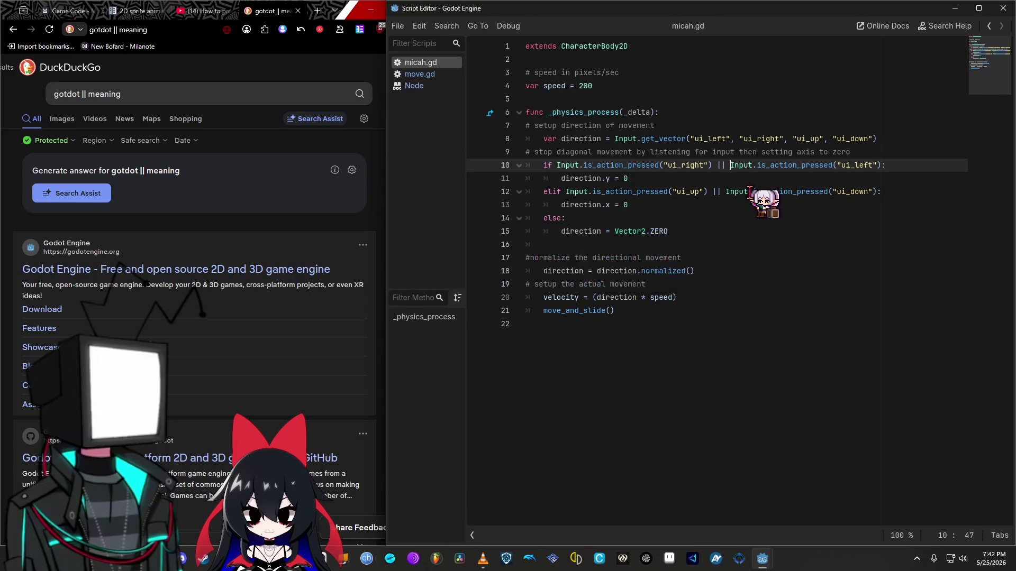
key(BackSpace)
key(BackSpace)
key(BackSpace)
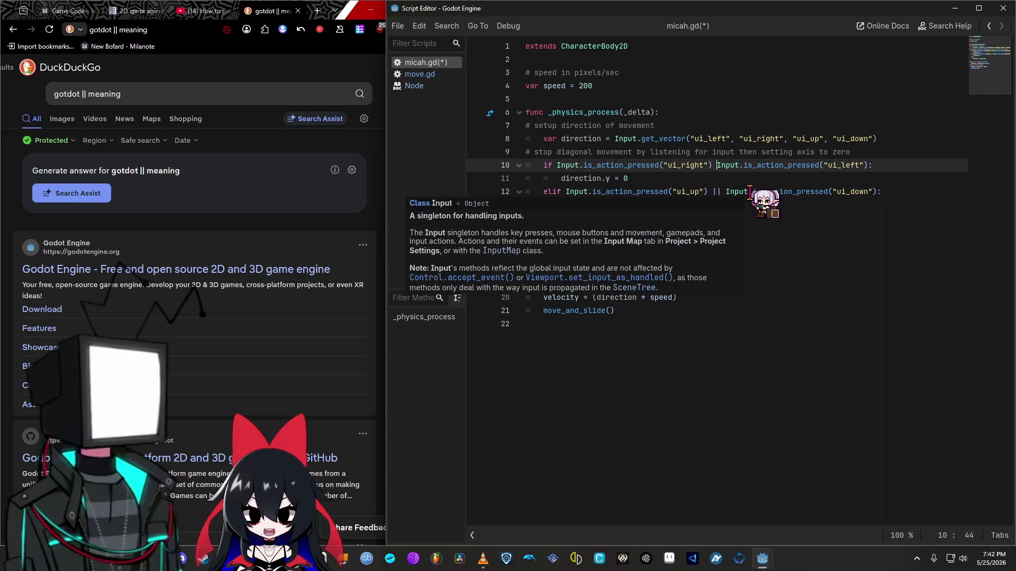
key(Return)
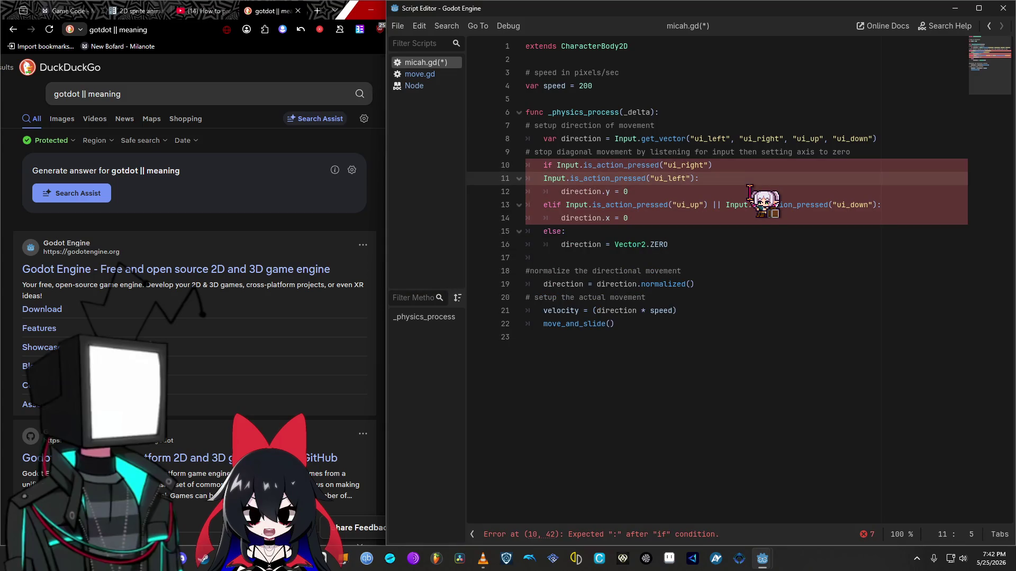
key(ctrl+z)
key(ctrl+z)
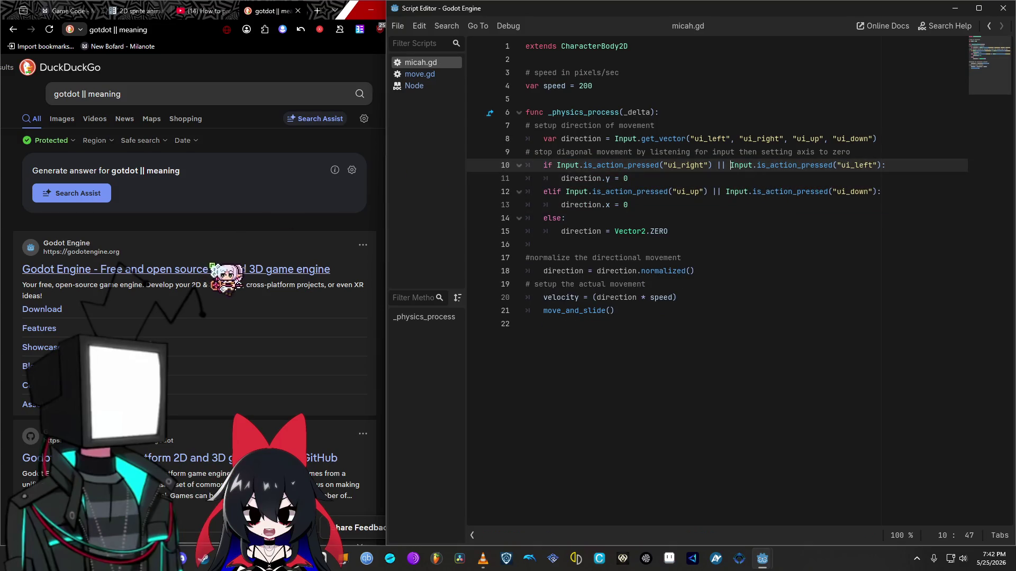
scroll(223, 287, down, 5)
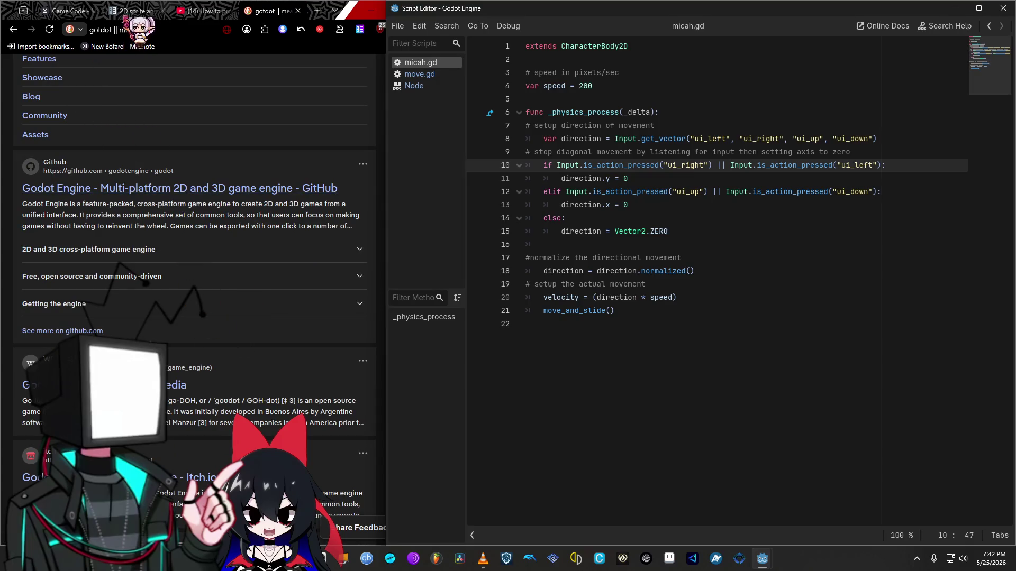
Step: Go to the sprite animation docs, then expand About, Getting Started, Manual and Scripting to open GDScript
click(135, 11)
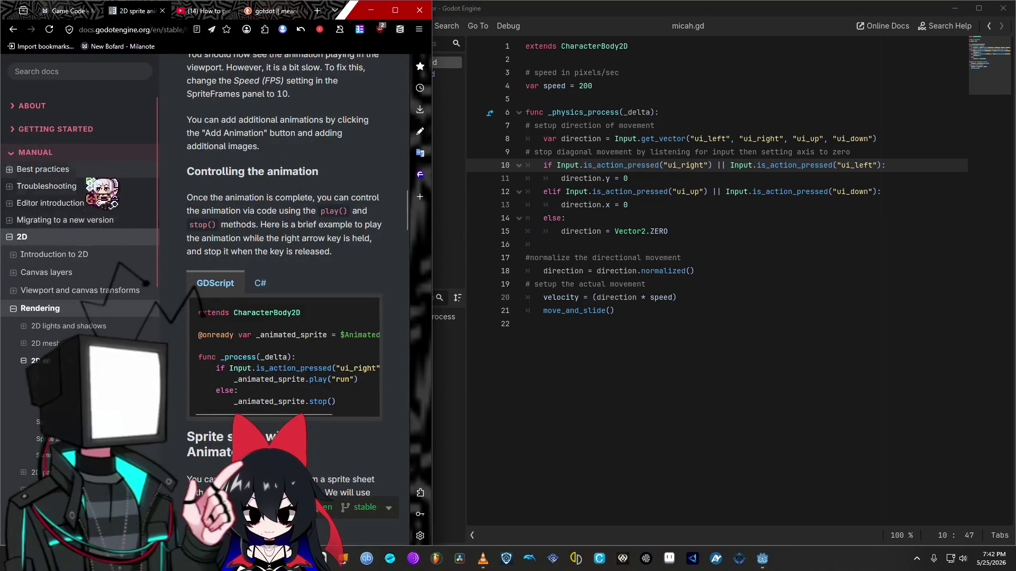
scroll(32, 456, down, 15)
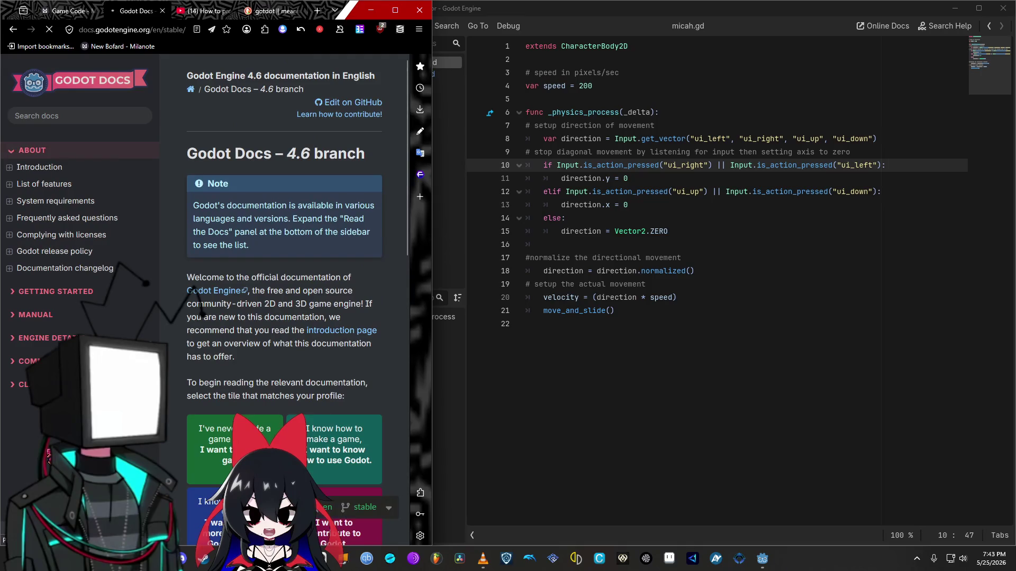
click(48, 339)
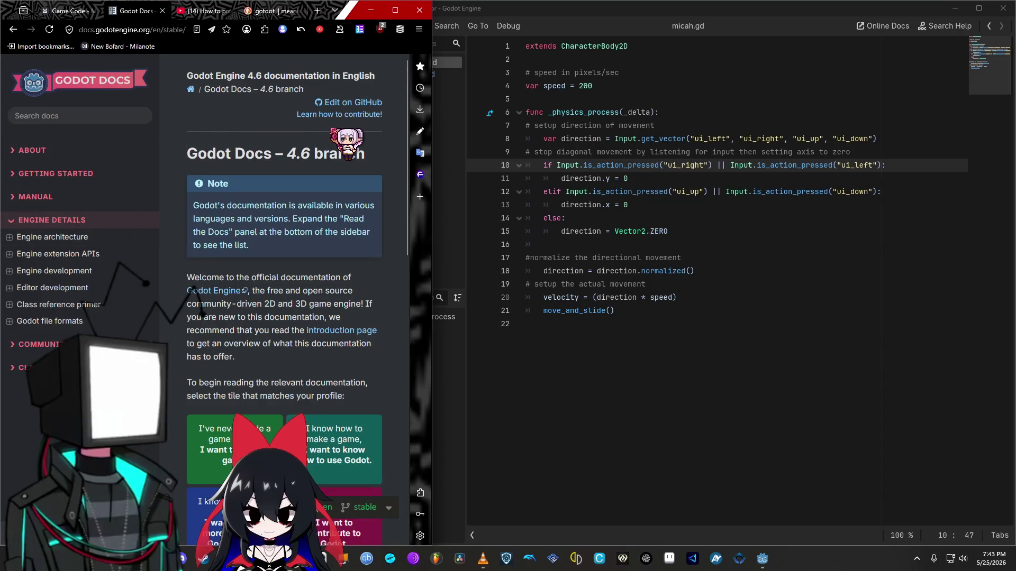
scroll(296, 212, down, 3)
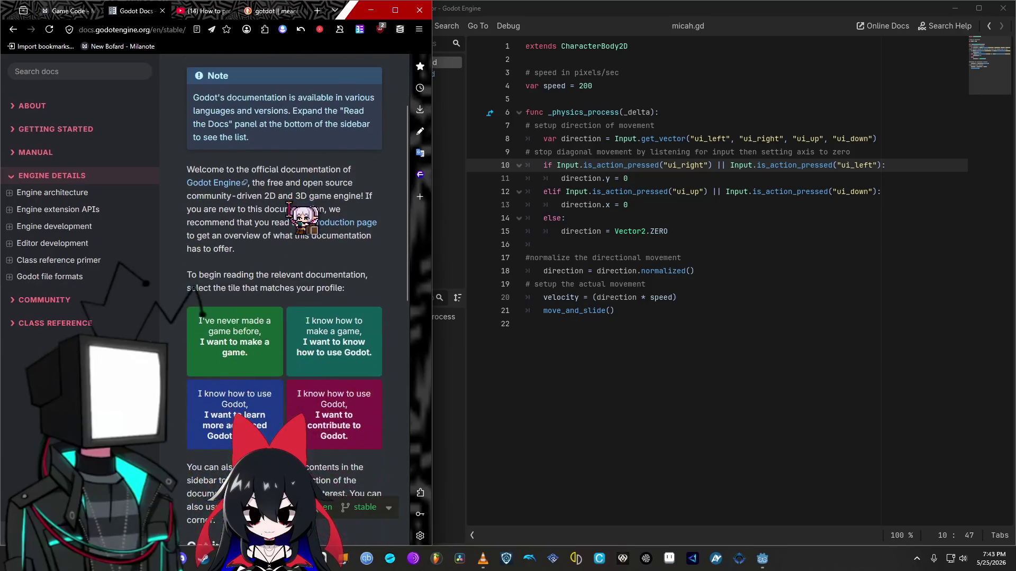
scroll(211, 238, down, 10)
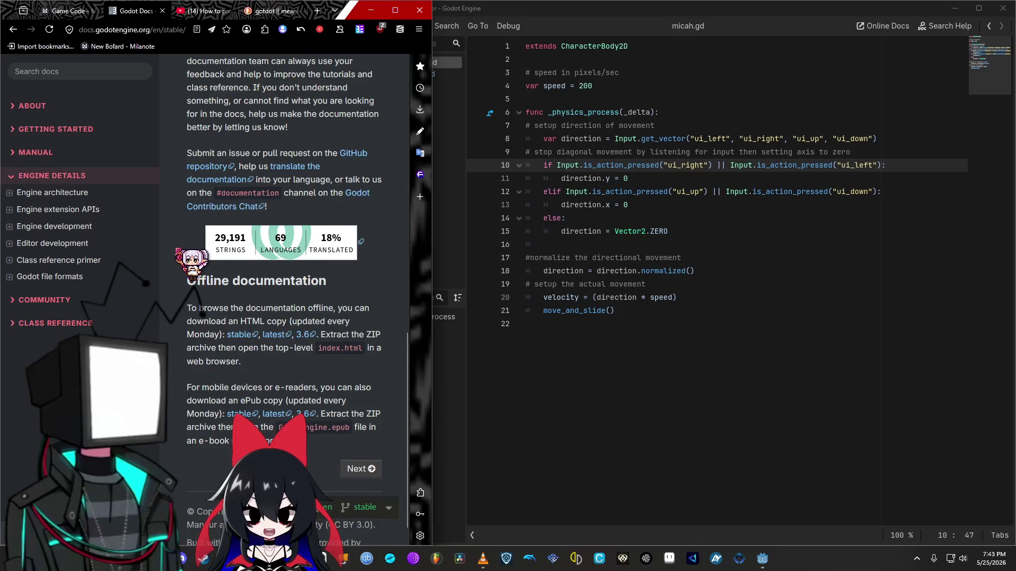
scroll(180, 249, down, 1)
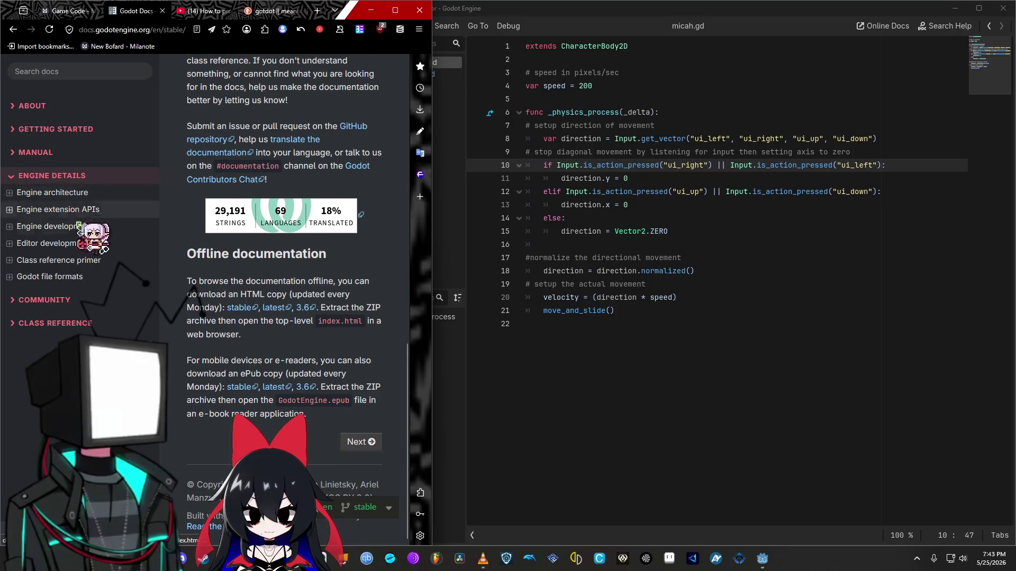
click(27, 105)
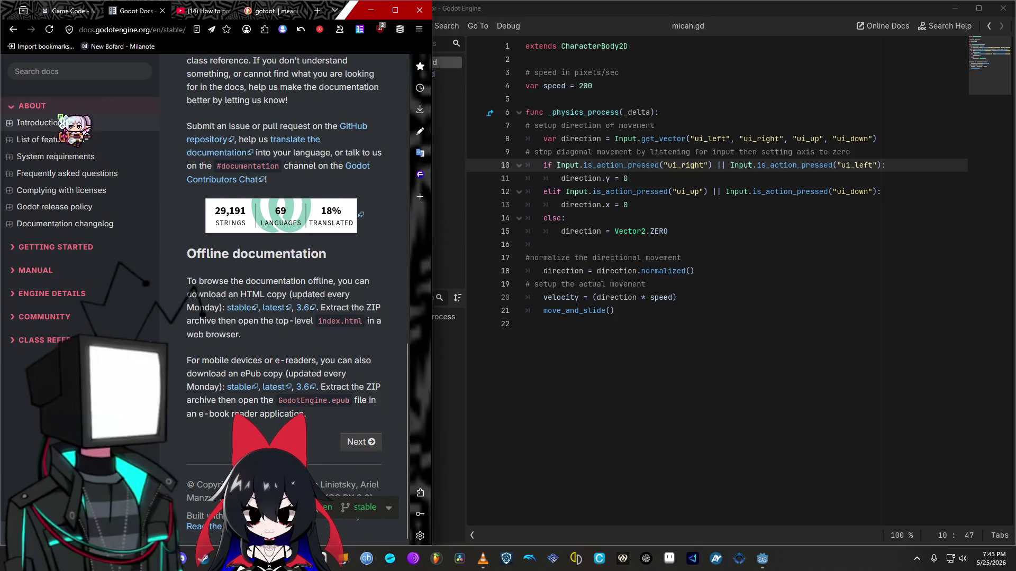
click(63, 248)
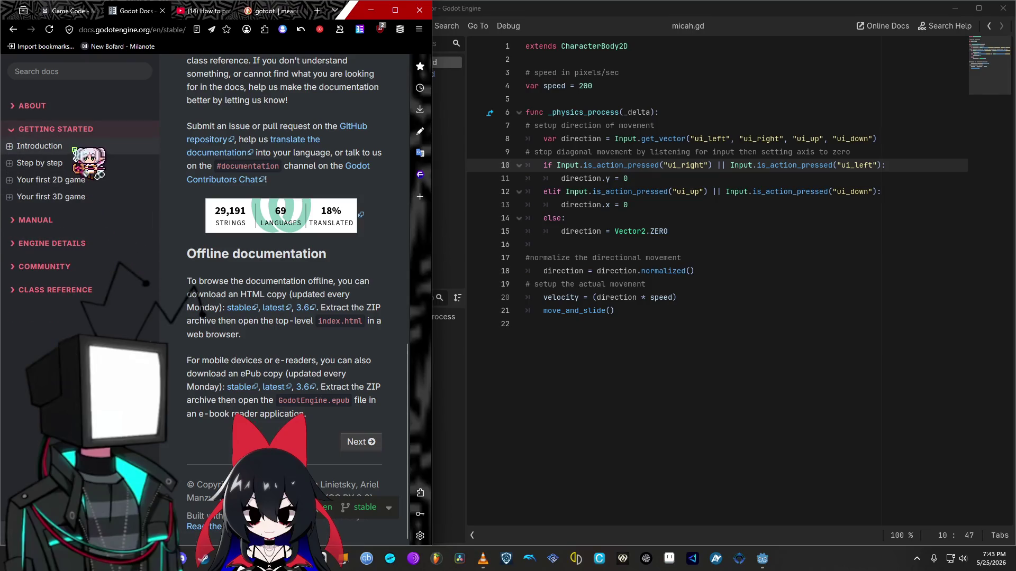
click(54, 218)
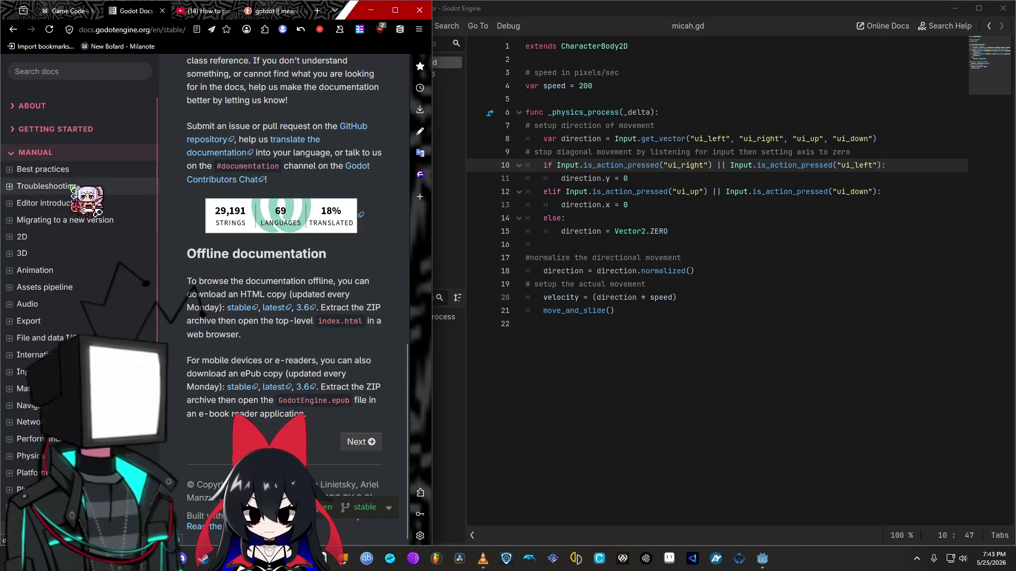
scroll(74, 312, down, 3)
click(16, 398)
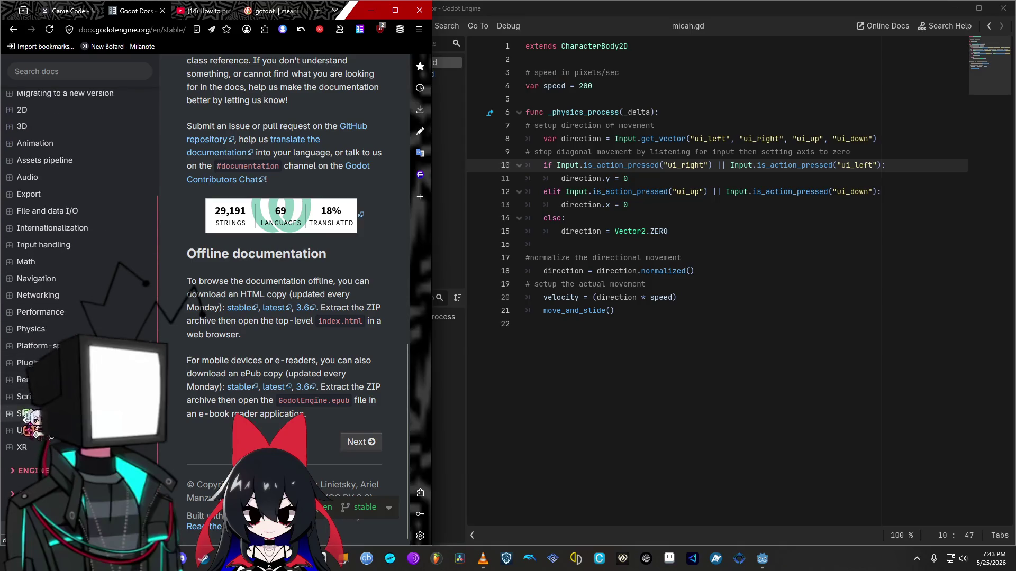
click(18, 415)
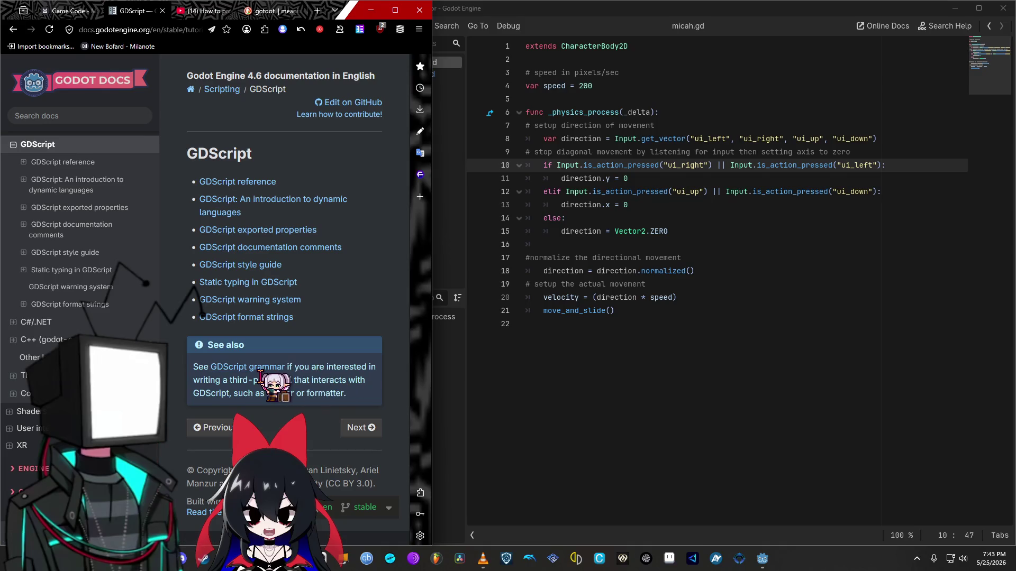
Step: Open the GDScript reference page in a new browser tab and skim it
right_click(249, 204)
click(281, 211)
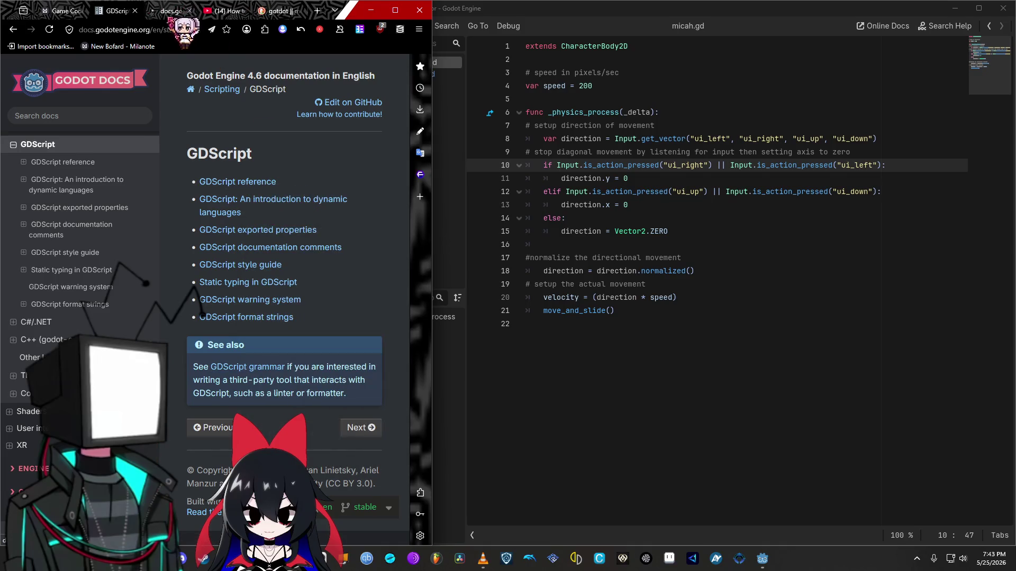
key(ctrl+Tab)
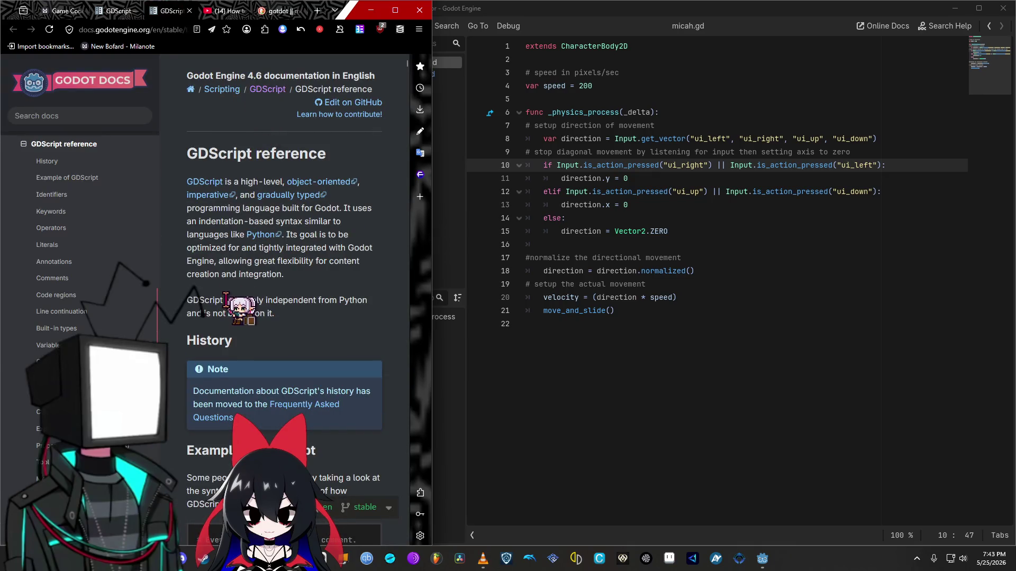
scroll(284, 237, down, 4)
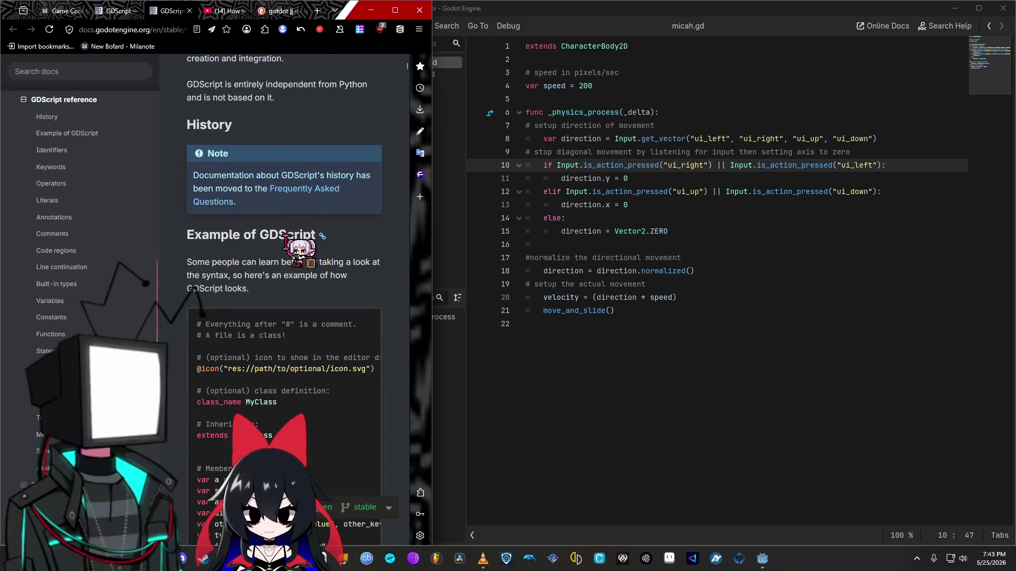
scroll(182, 304, down, 5)
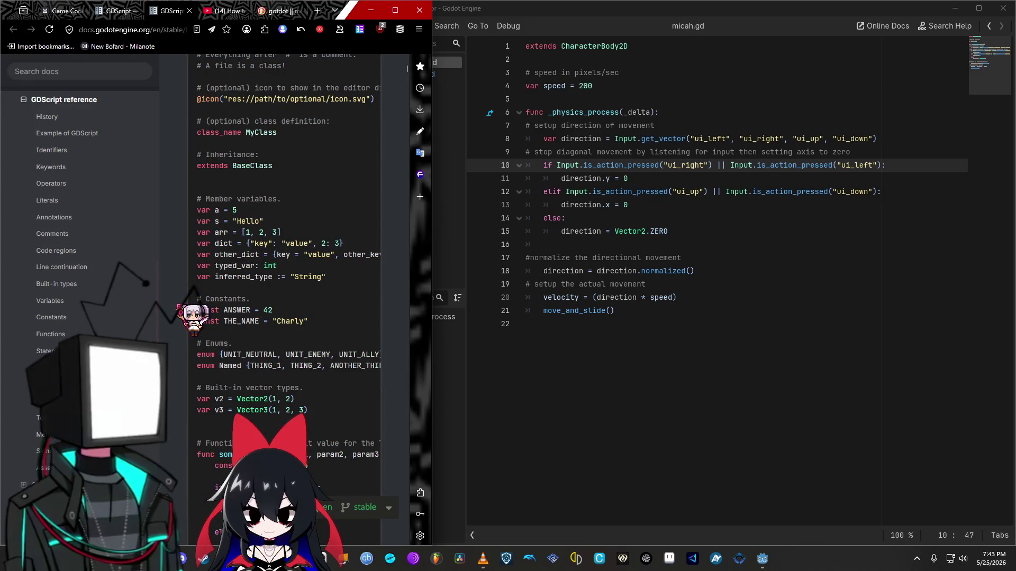
scroll(183, 306, up, 9)
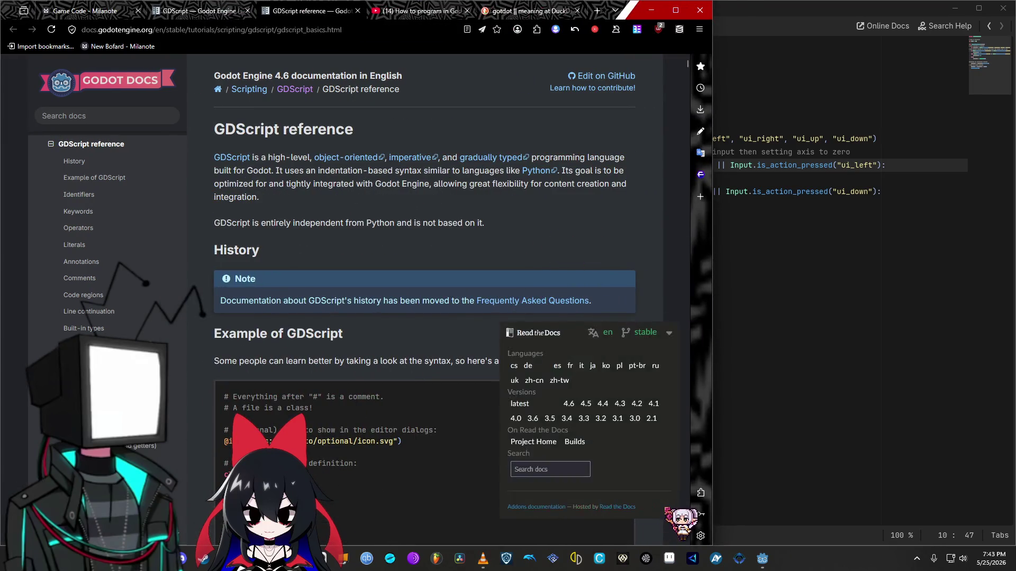
Step: Search for '||', then find '|' on the page to reach the operators table showing OR
click(550, 469)
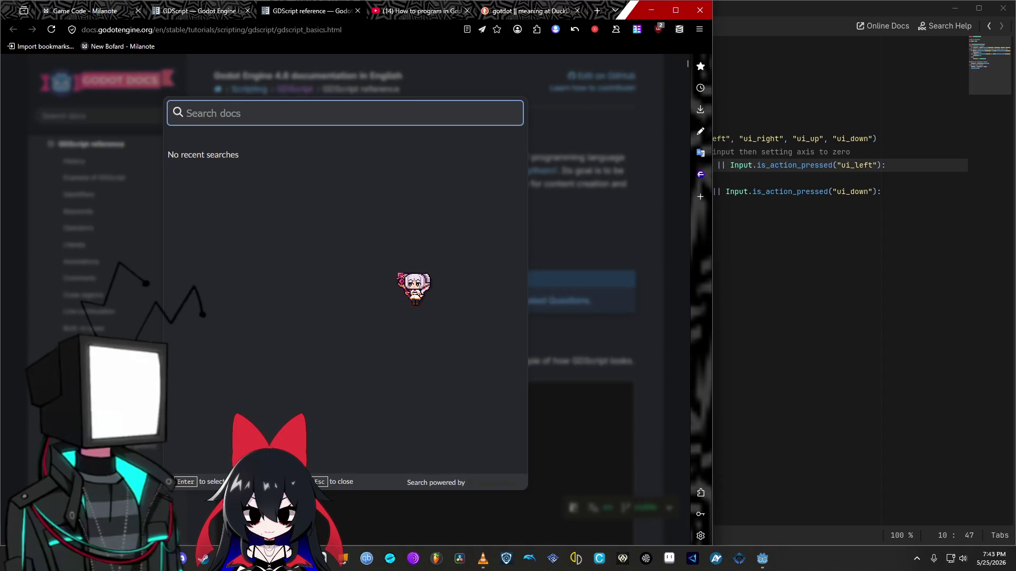
text(||)
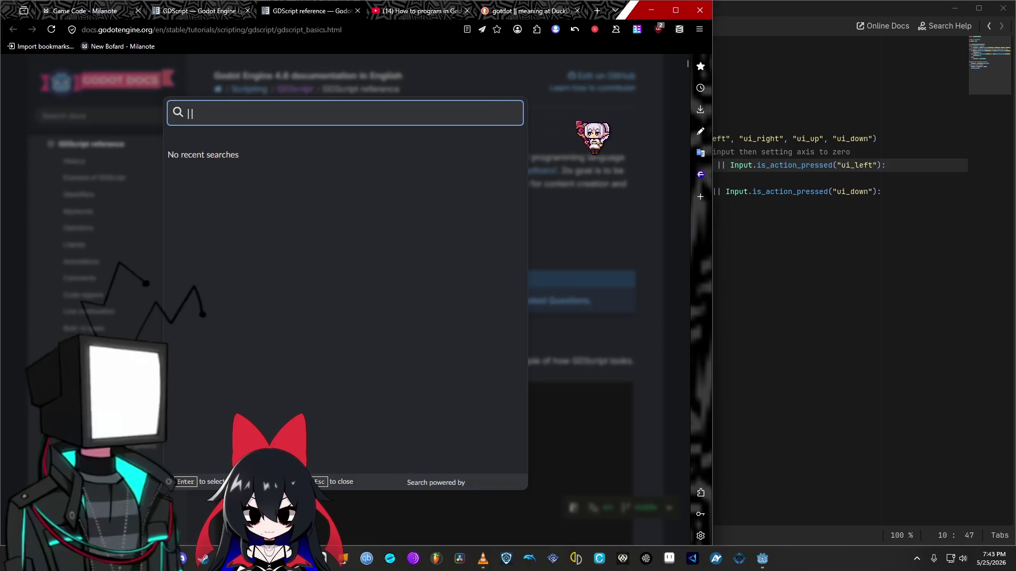
key(Escape)
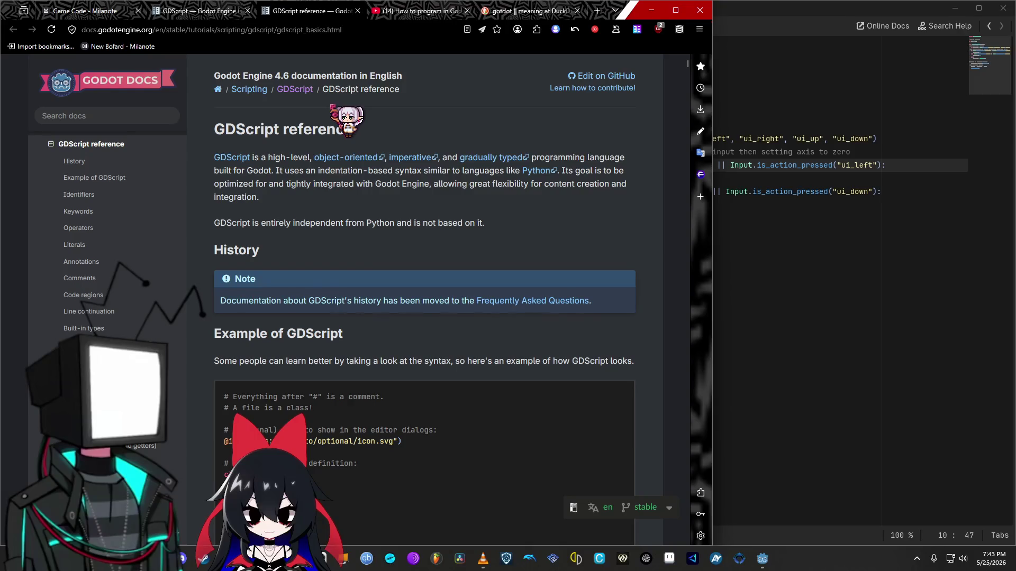
key(ctrl+f)
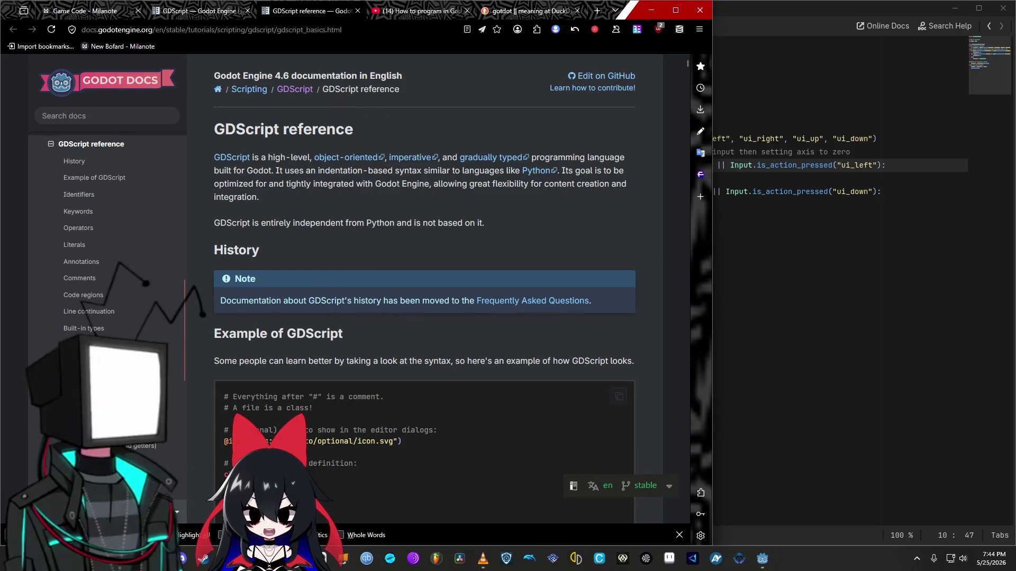
text(|)
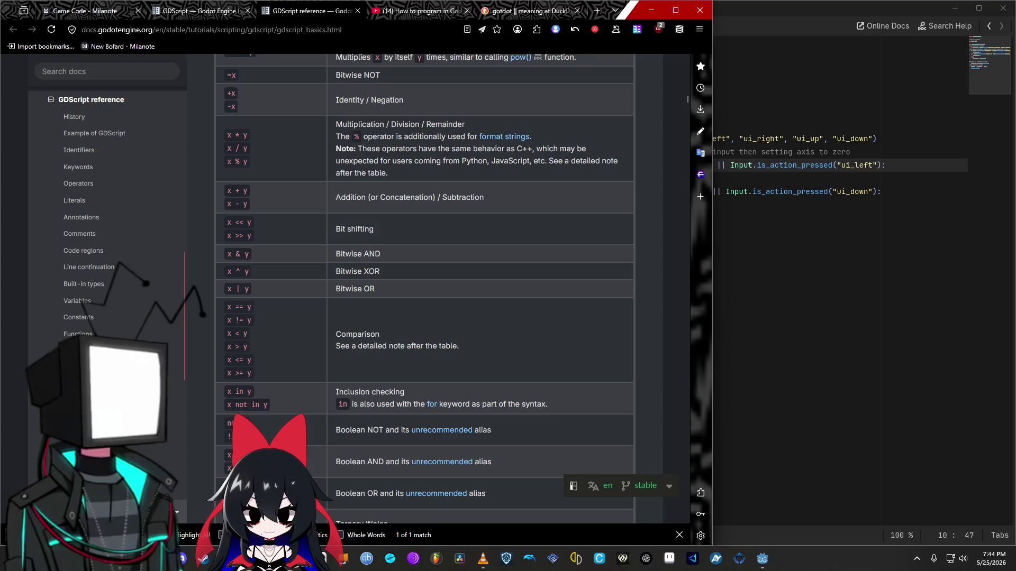
scroll(423, 285, down, 1)
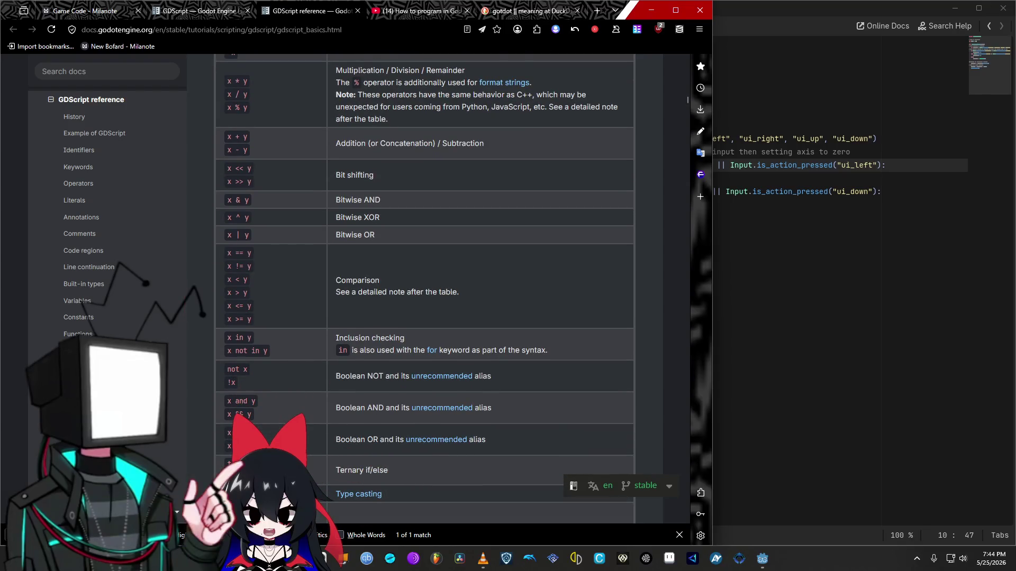
click(725, 165)
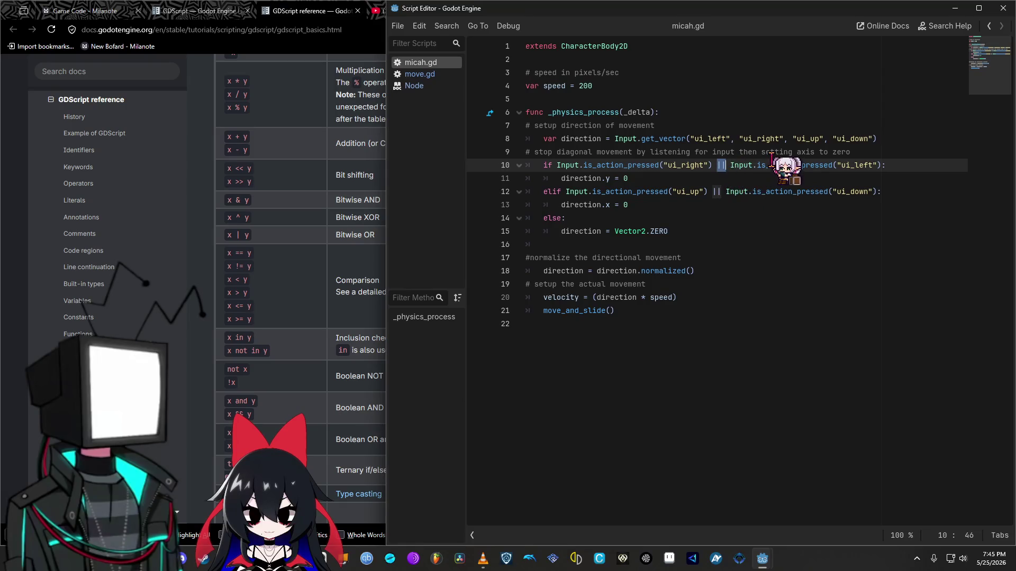
Step: Split the ui_right || ui_left condition so ui_left gets its own 'if' line
key(BackSpace)
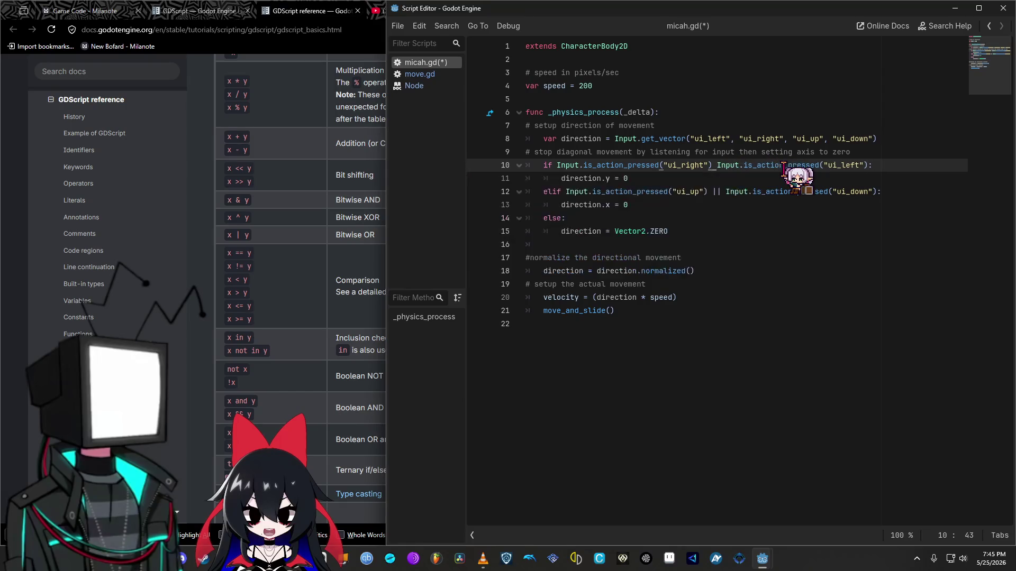
key(Return)
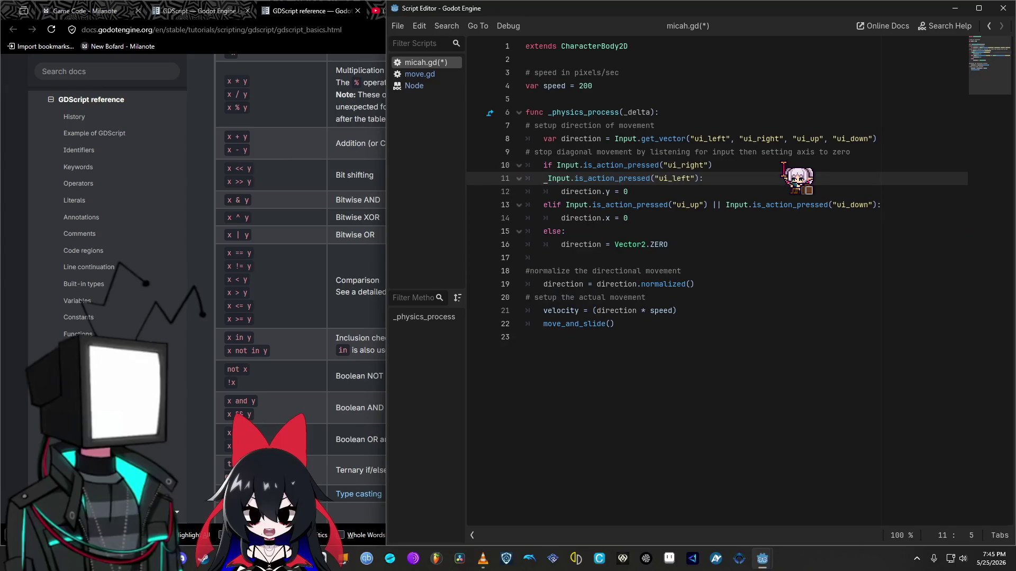
key(BackSpace)
key(BackSpace)
key(BackSpace)
text(:)
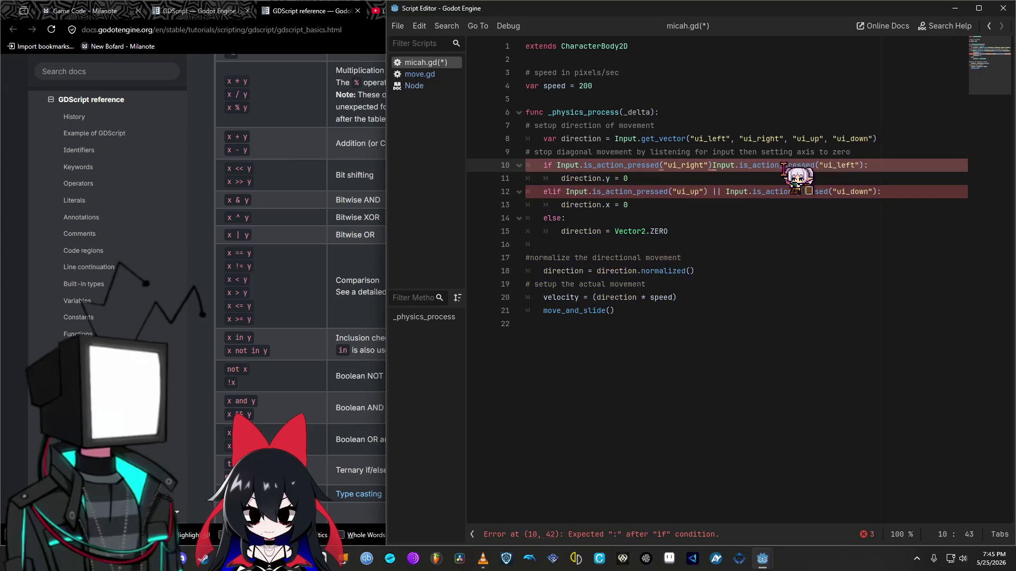
key(Delete)
key(Delete)
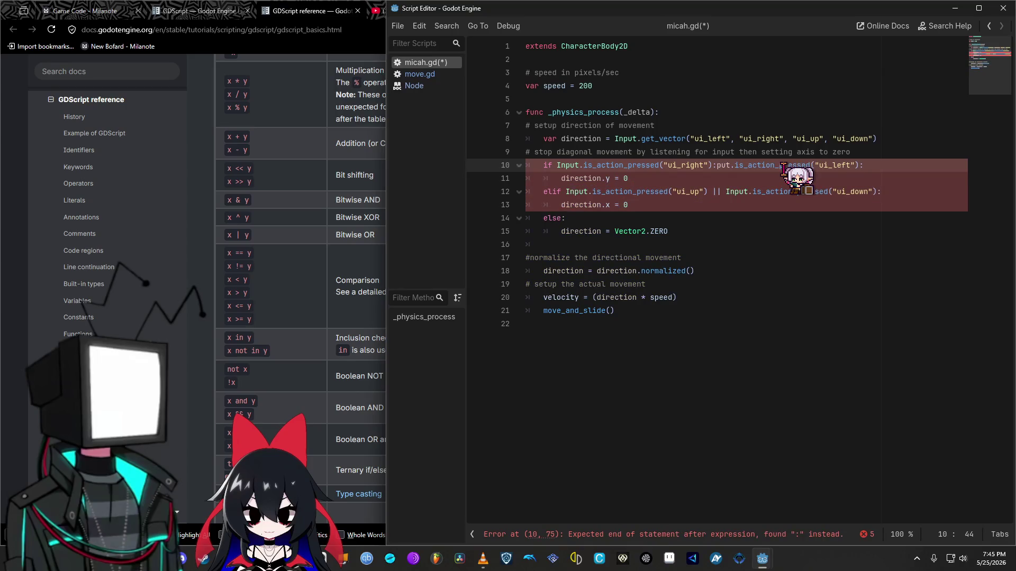
key(Return)
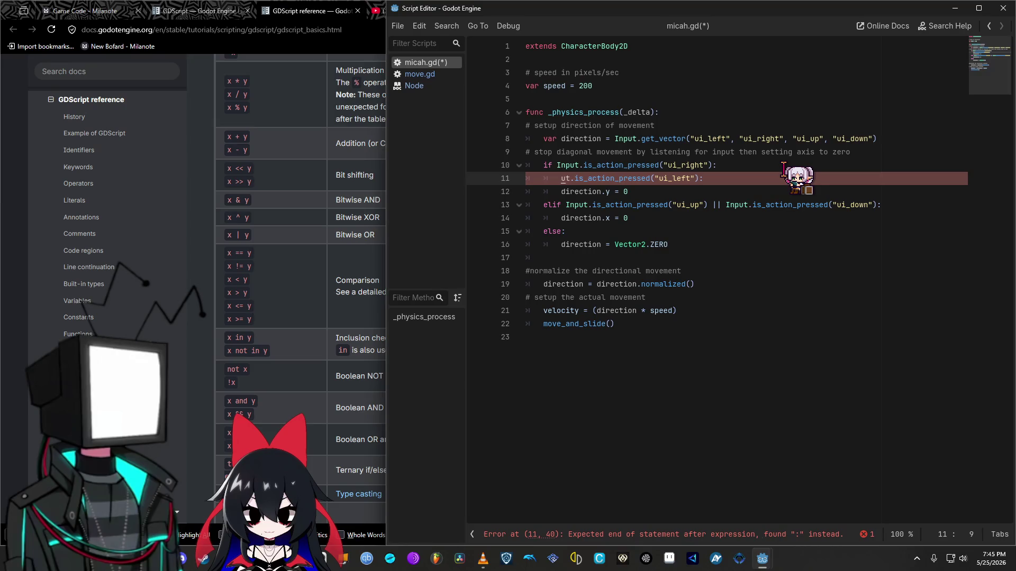
text(I)
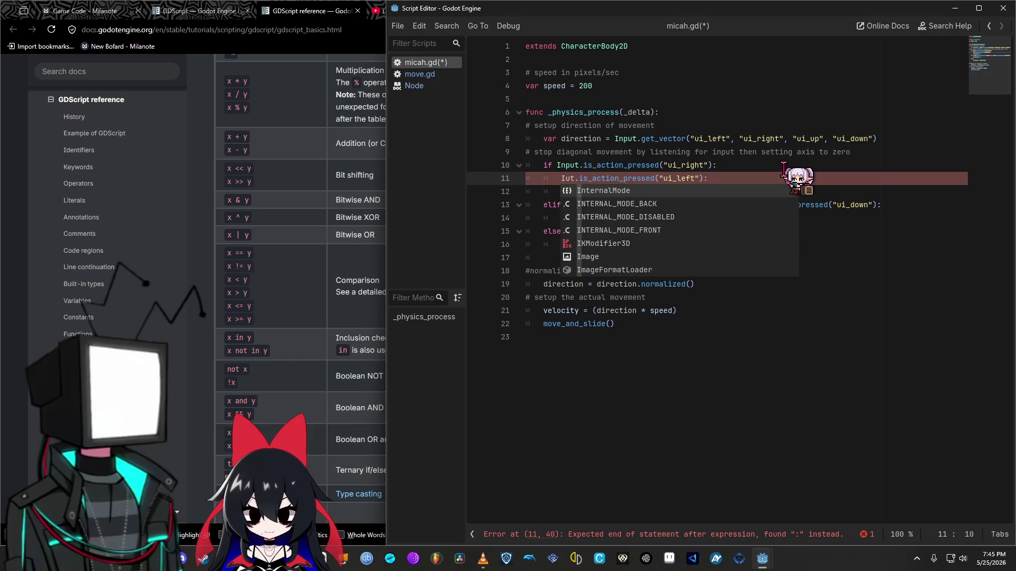
text(np)
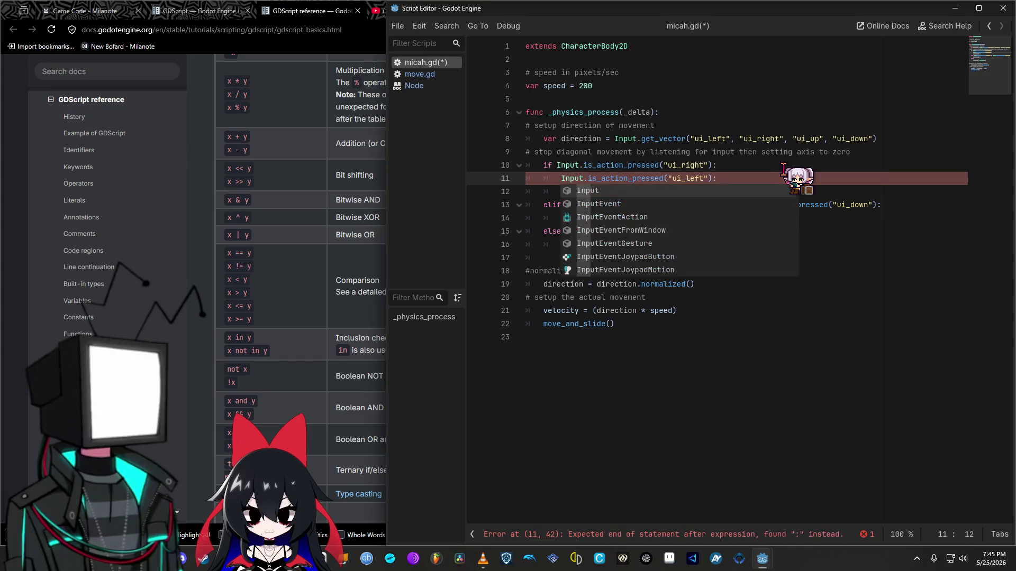
click(560, 179)
key(BackSpace)
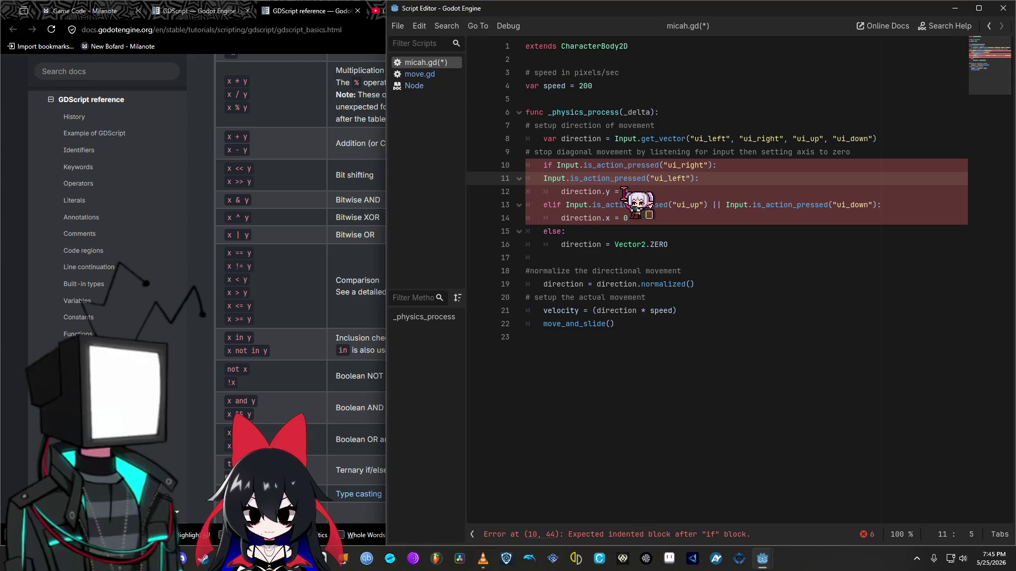
text(or)
key(BackSpace)
key(BackSpace)
text(if)
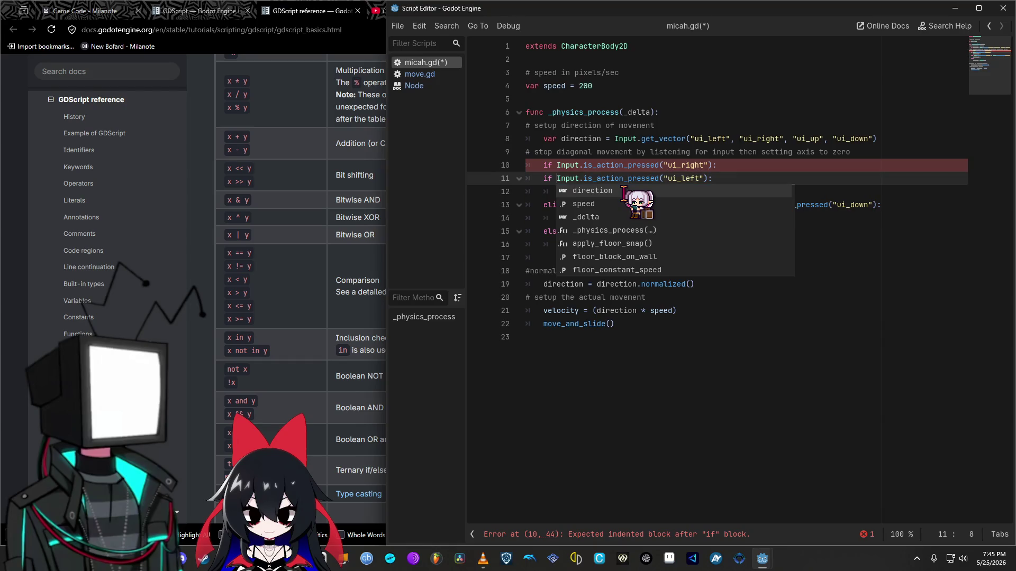
Step: Add a direction.y = 0 line inside the ui_right branch
click(728, 166)
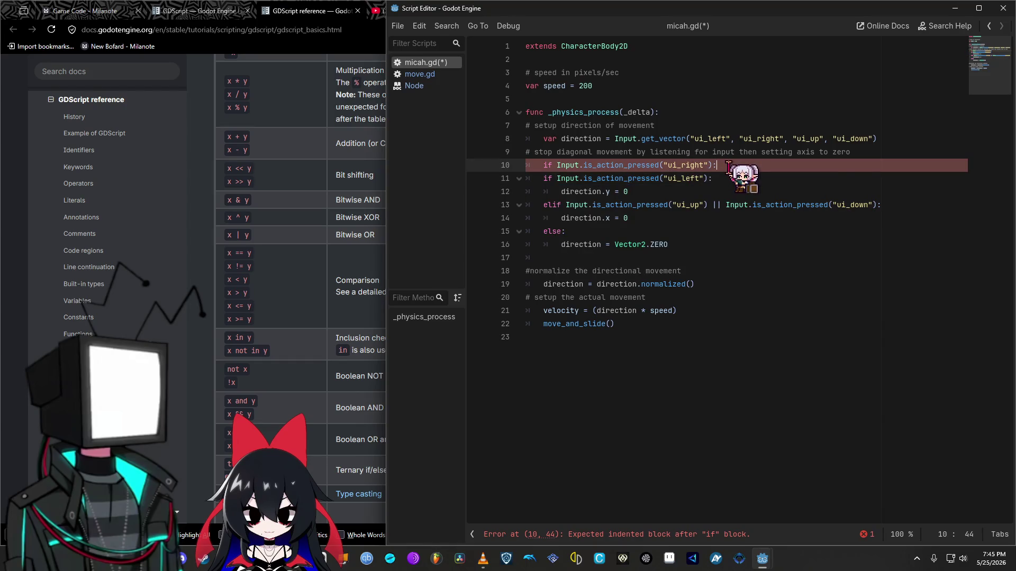
key(Return)
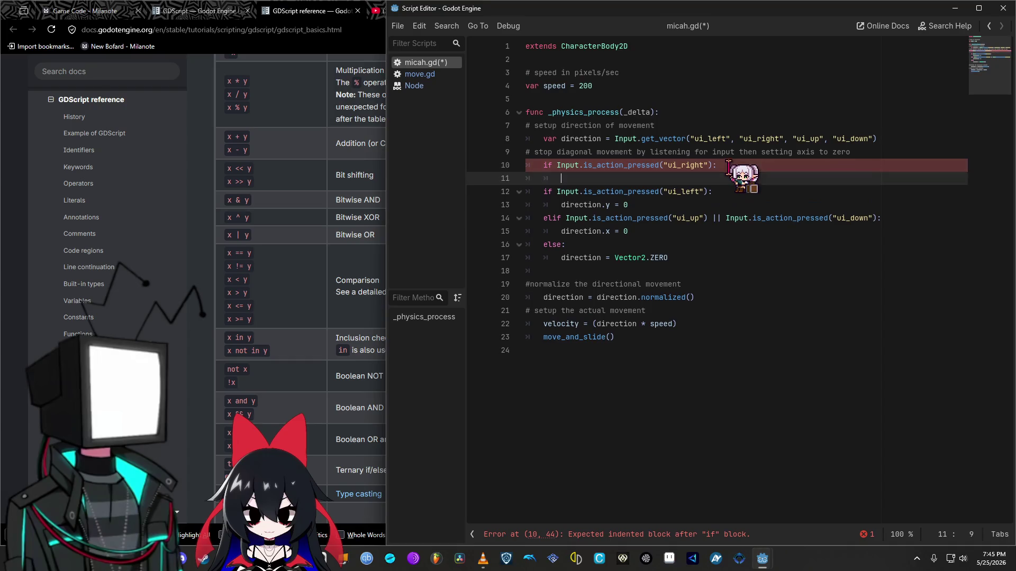
text(fir)
key(BackSpace)
key(BackSpace)
key(BackSpace)
text(dir)
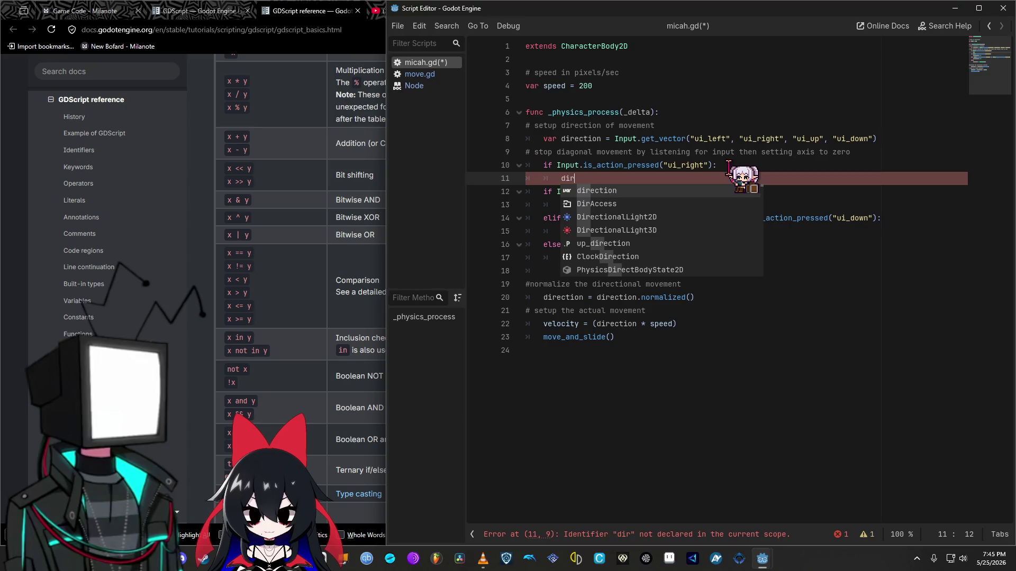
key(Return)
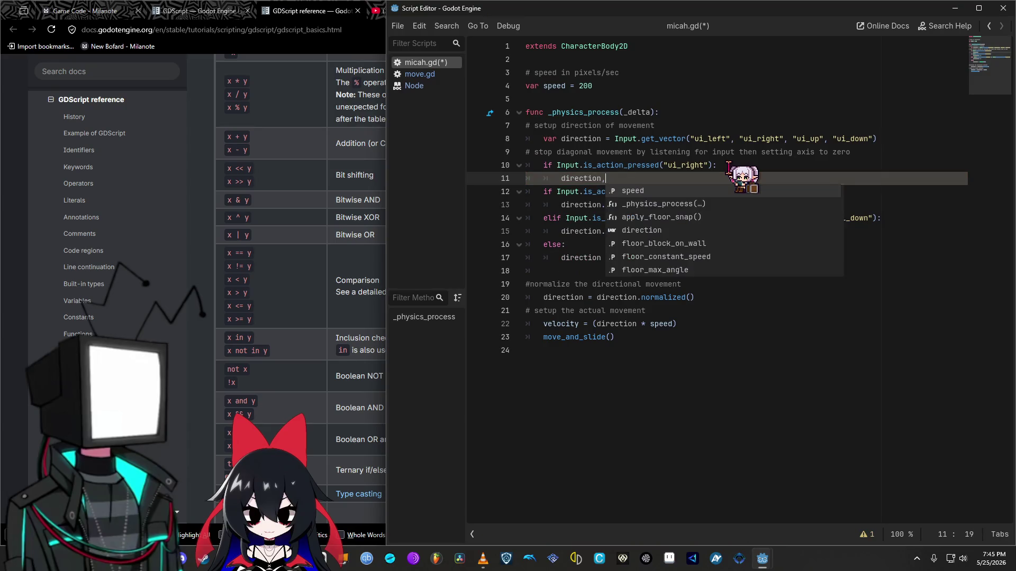
text(.)
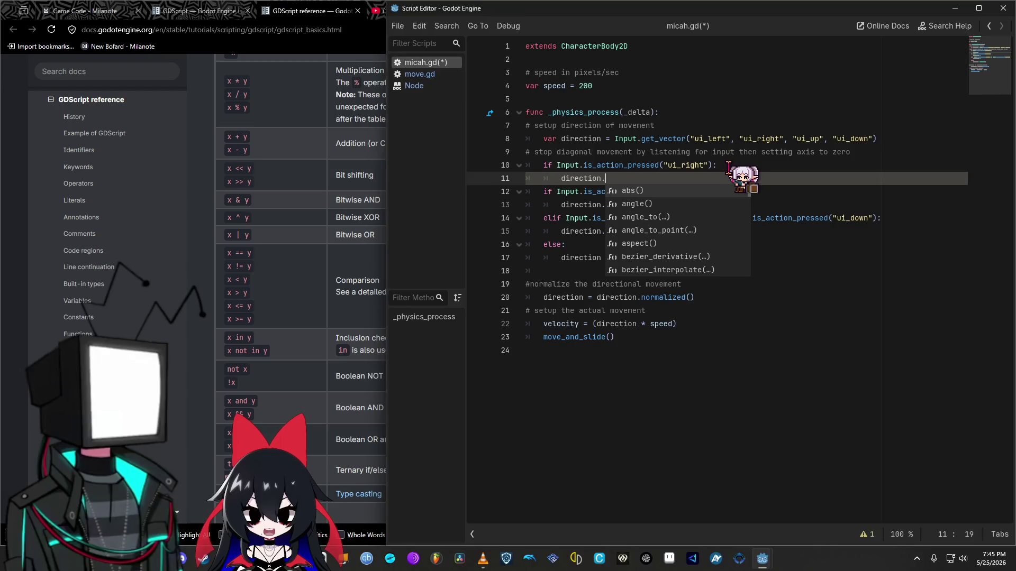
text(6)
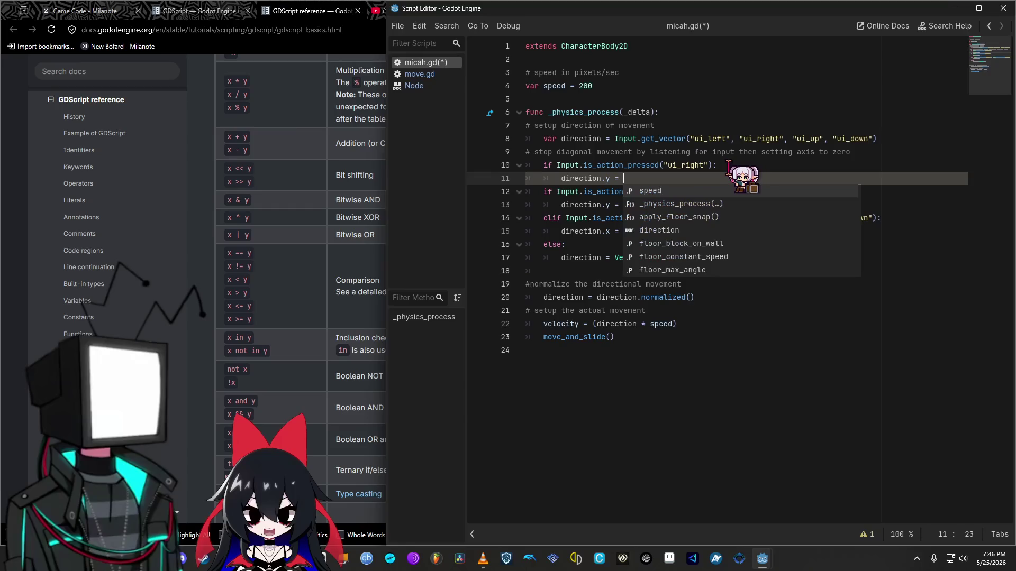
text(0)
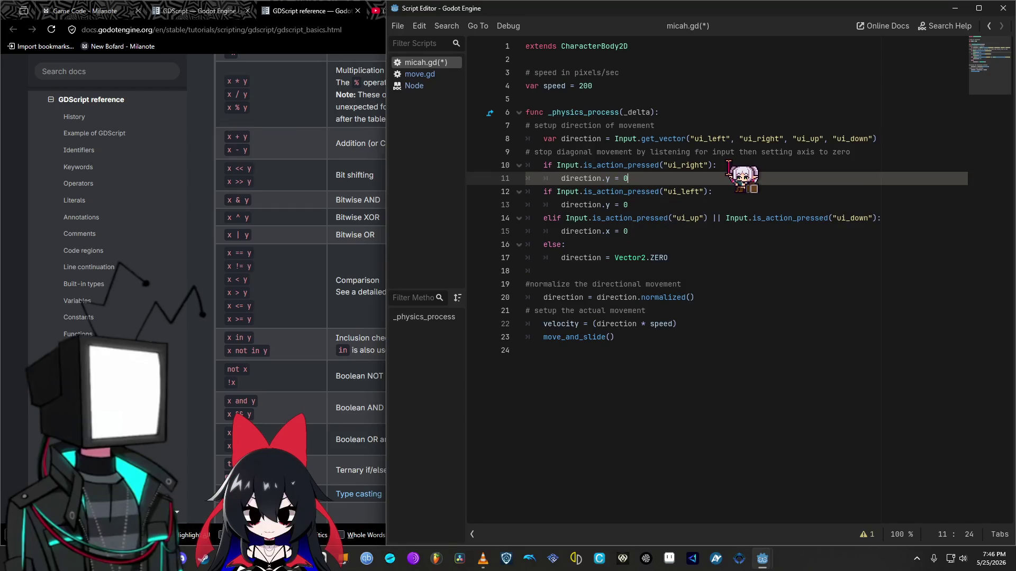
Step: Replace the || between ui_up and ui_down with ':' and start ui_down's own 'if' line
click(719, 218)
triple_click(720, 218)
drag(719, 218, 710, 218)
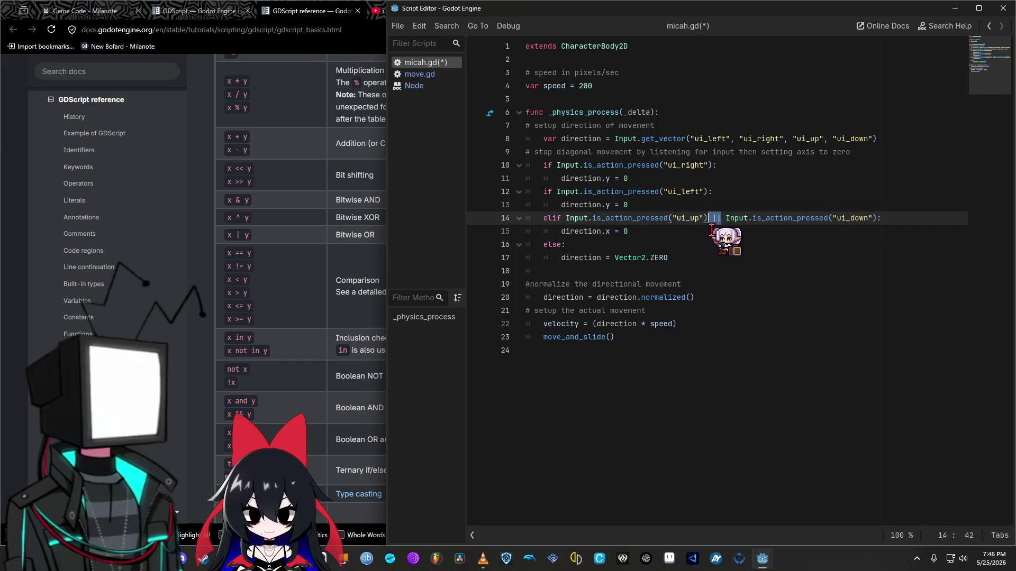
text(:)
key(Return)
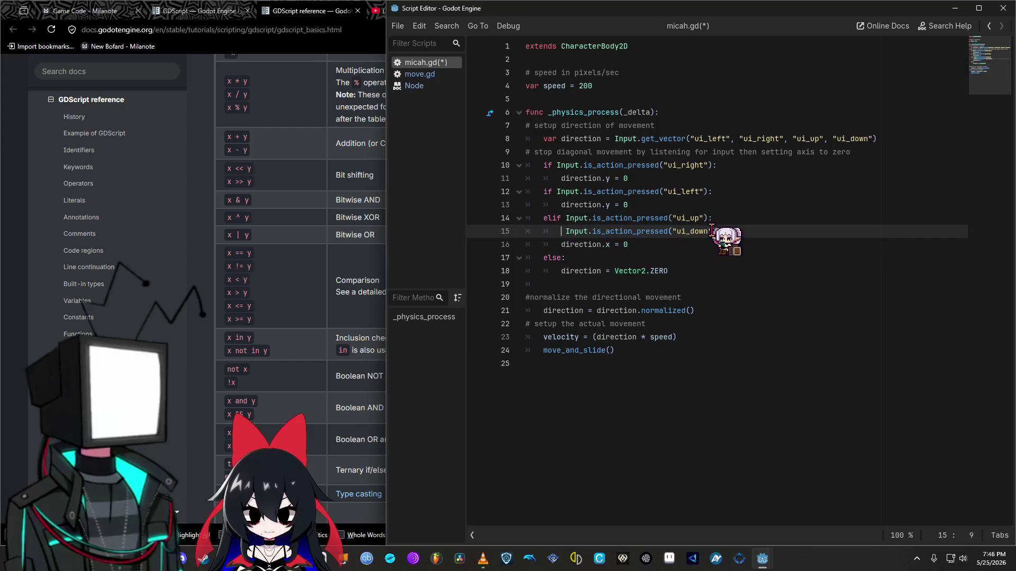
key(BackSpace)
text(if)
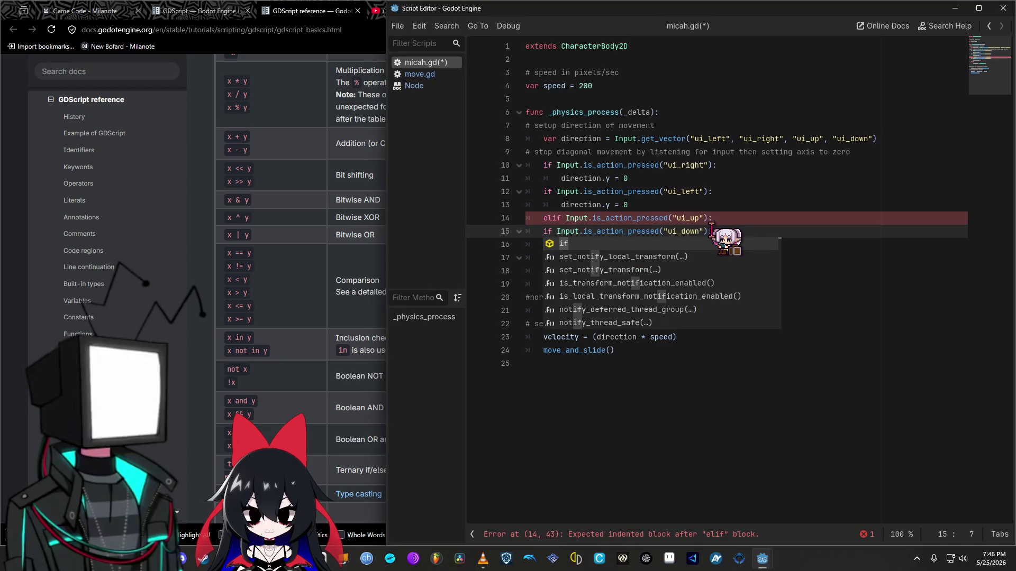
Step: Add a direction.y = 0 line under the ui_up elif branch
click(731, 217)
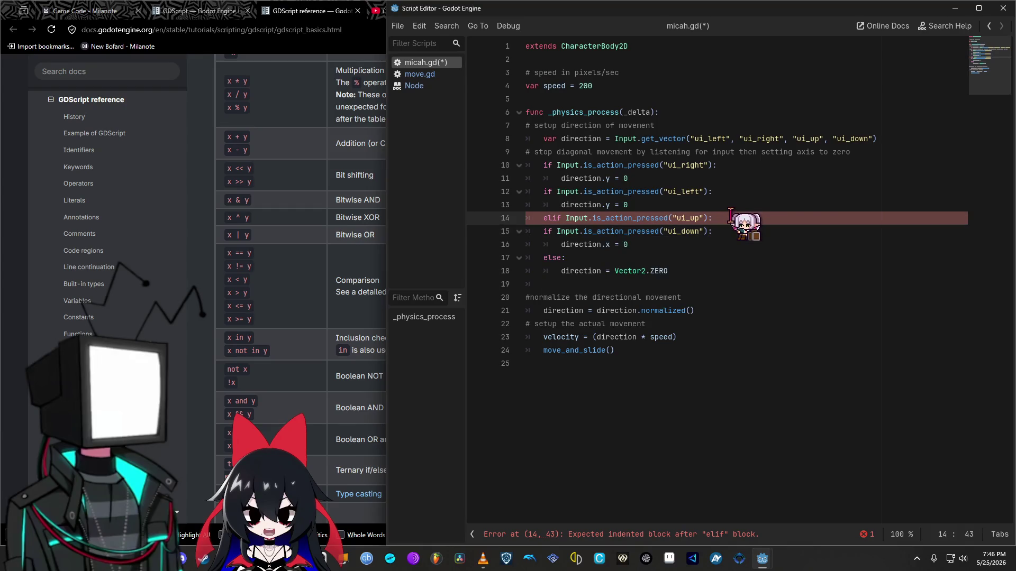
key(Return)
key(BackSpace)
text(dir)
key(Return)
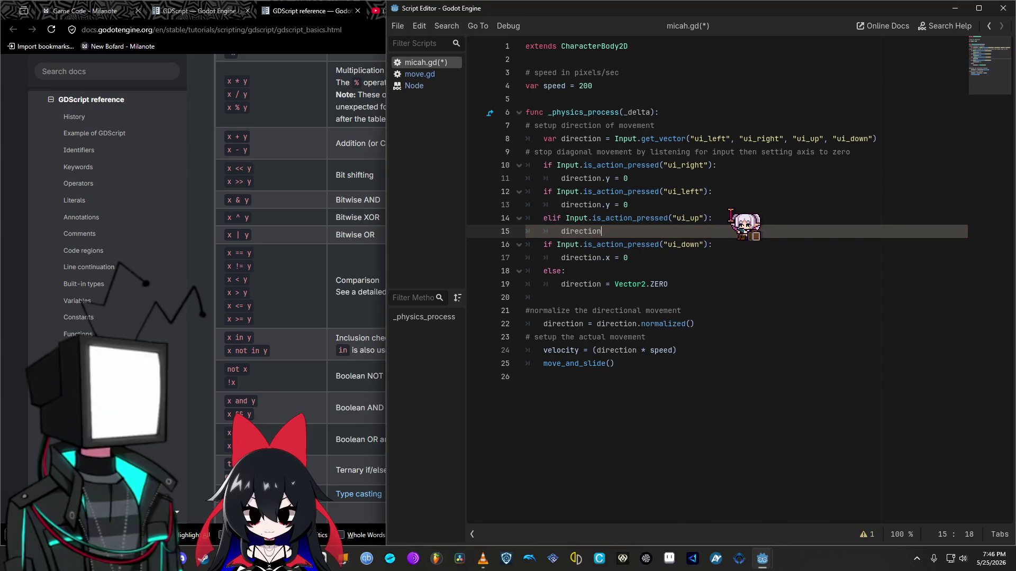
key(BackSpace)
text(.y =)
text(0)
key(BackSpace)
text())
Step: Turn the ui_left and ui_down checks into elif branches and run the project
click(668, 208)
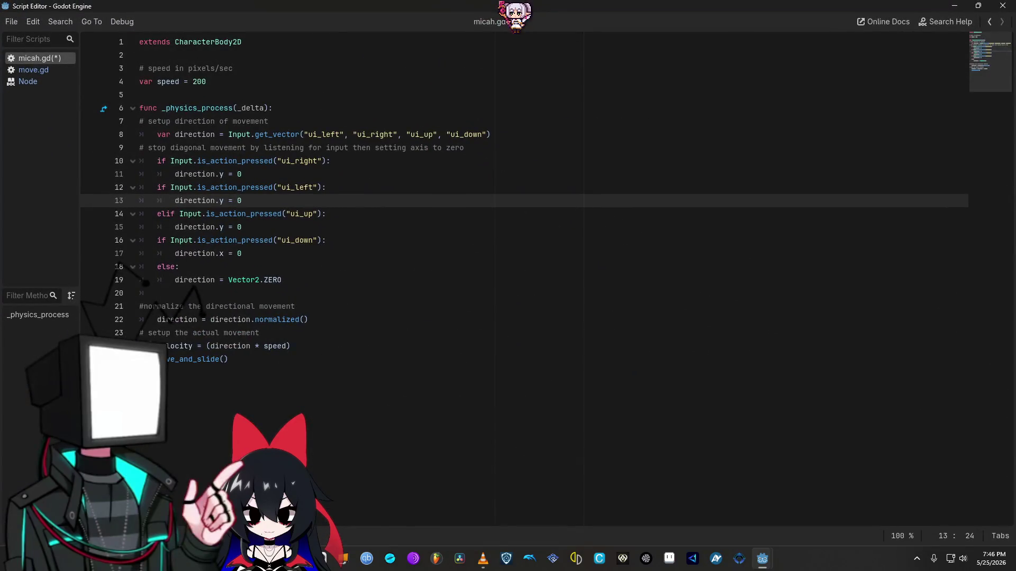
click(158, 187)
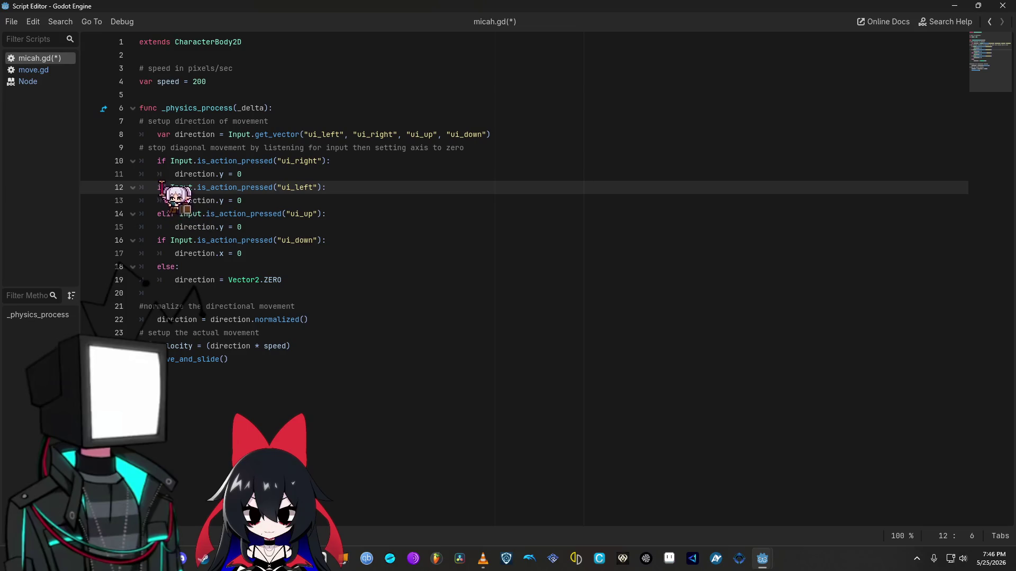
text(el)
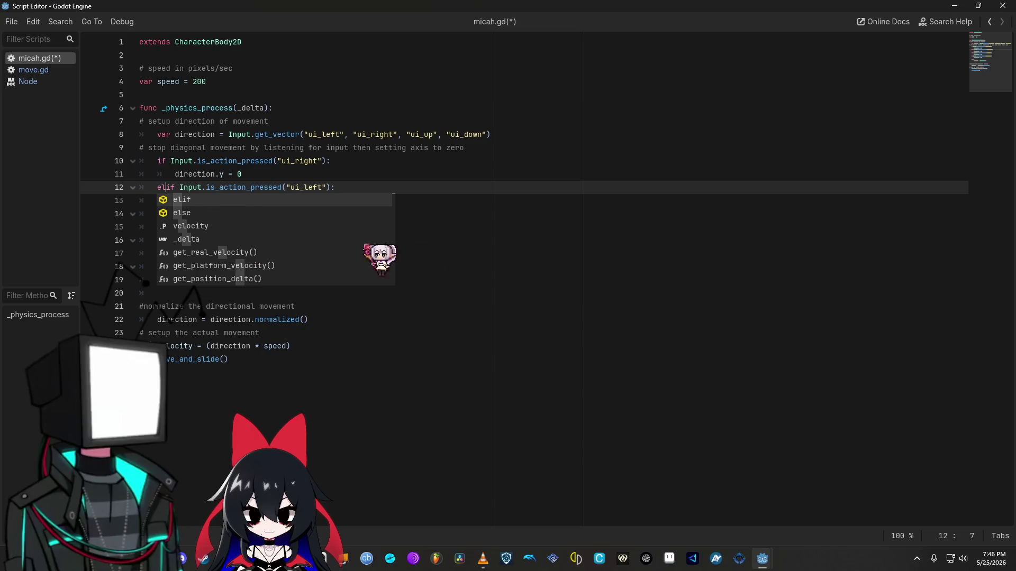
click(344, 253)
click(158, 240)
text(el)
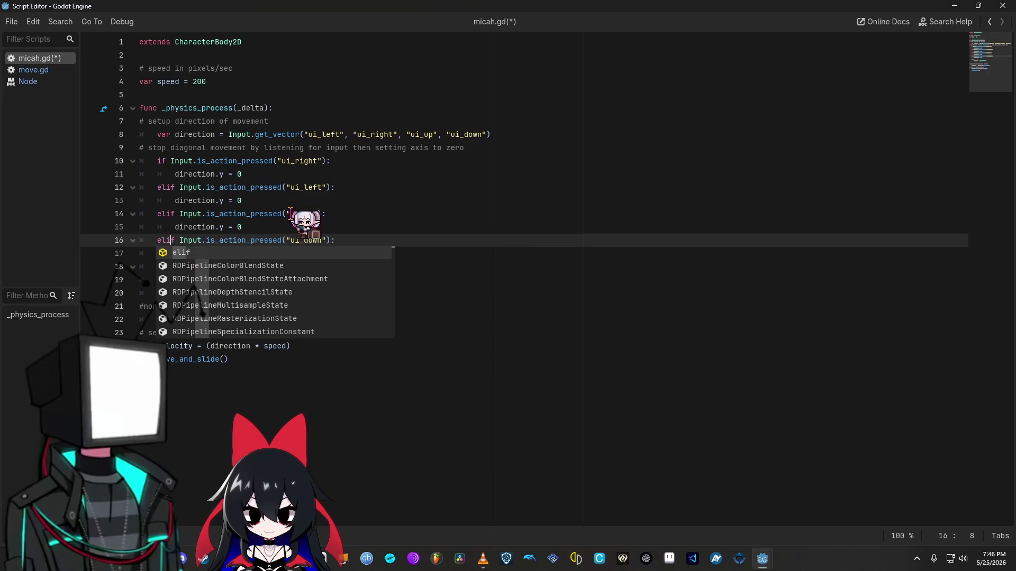
click(386, 82)
click(955, 5)
click(834, 28)
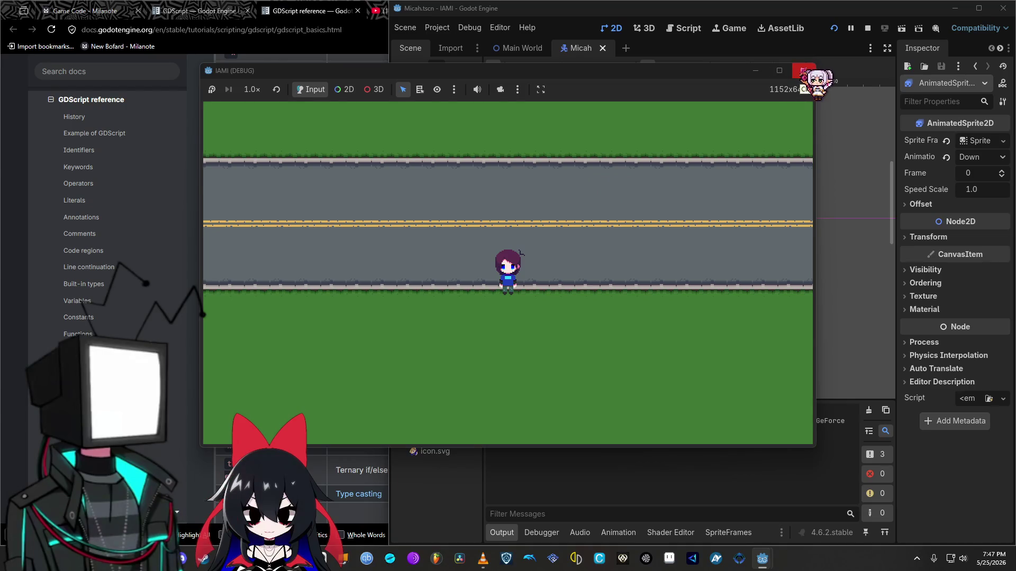
Step: Change direction.y to direction.x in the ui_up branch on line 15 and save micah.gd
click(803, 71)
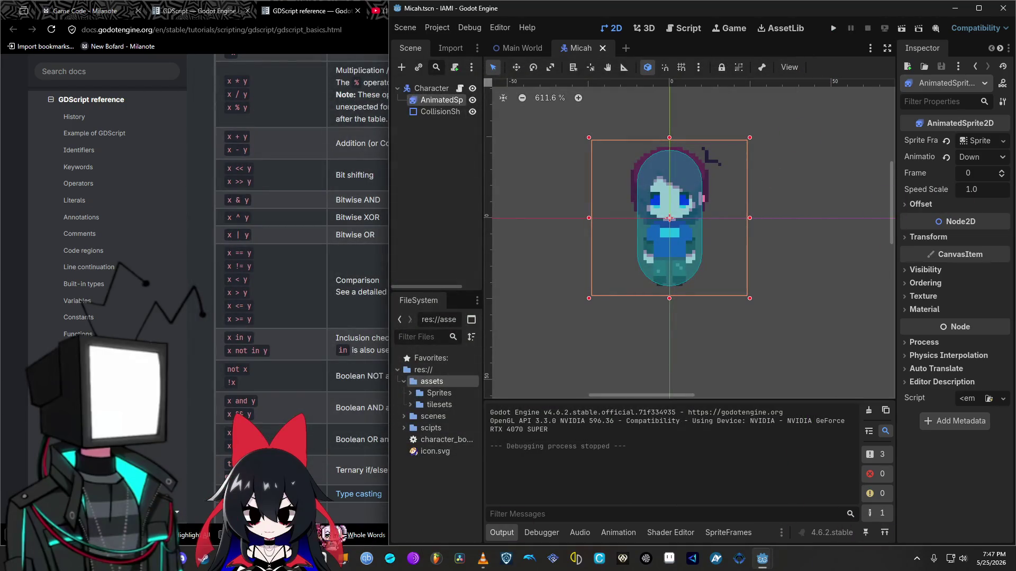
mouse_move(762, 559)
click(811, 497)
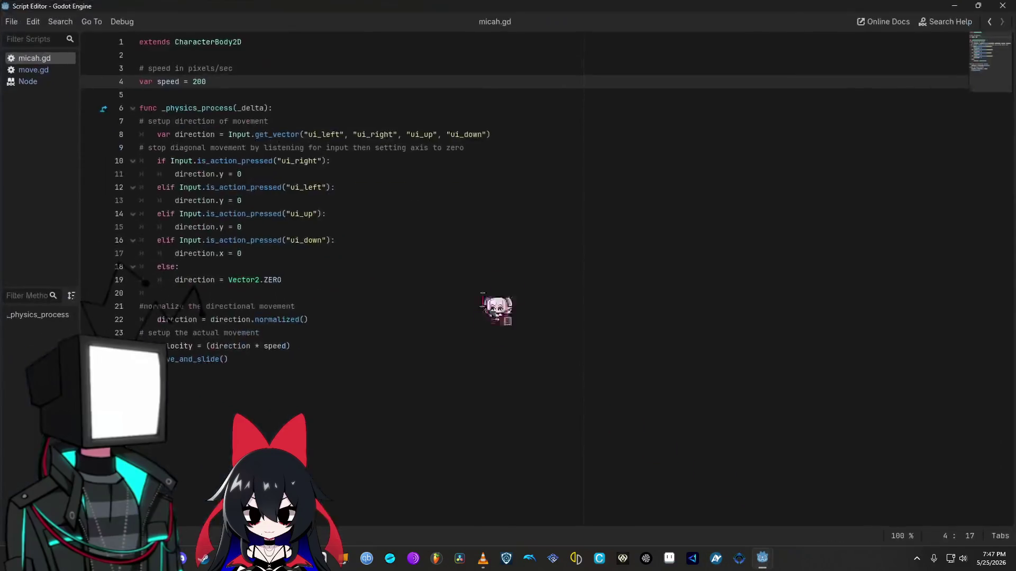
click(222, 227)
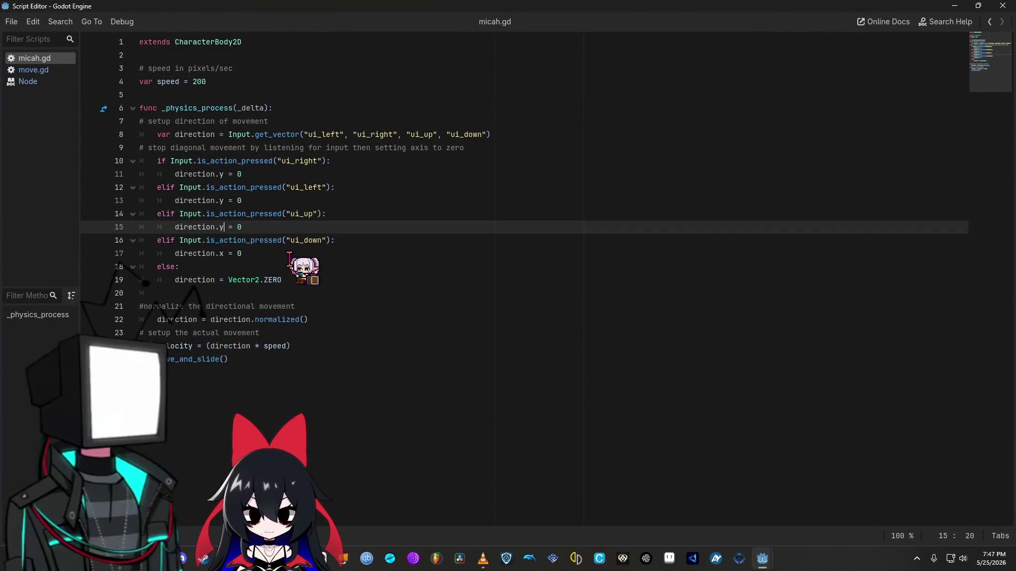
key(BackSpace)
text(x)
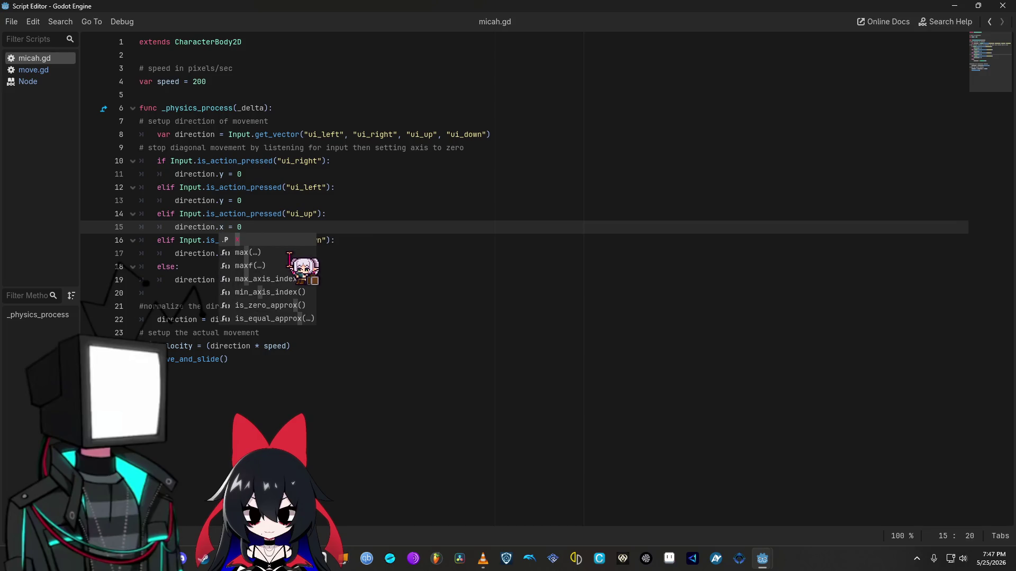
click(331, 227)
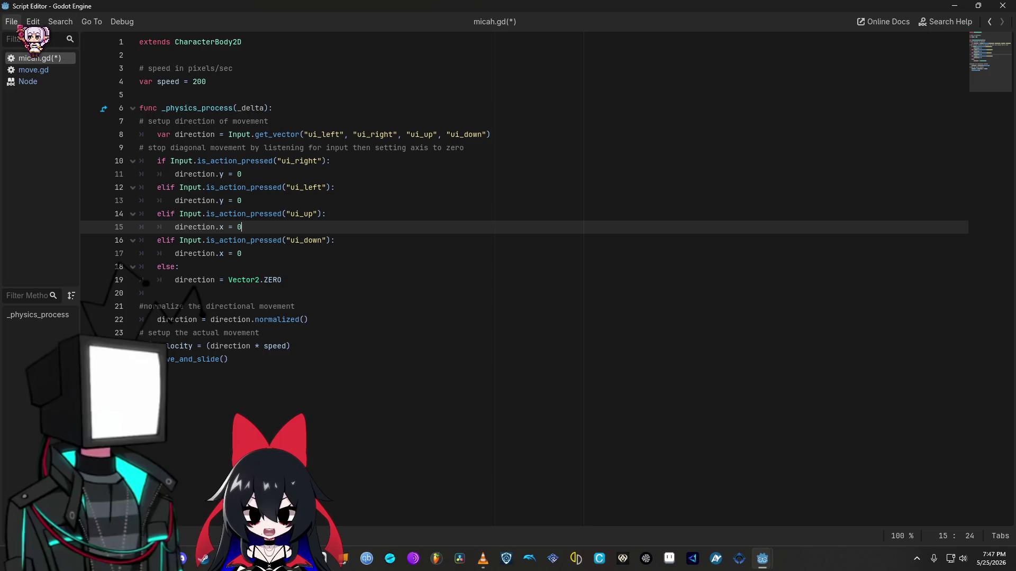
key(ctrl+s)
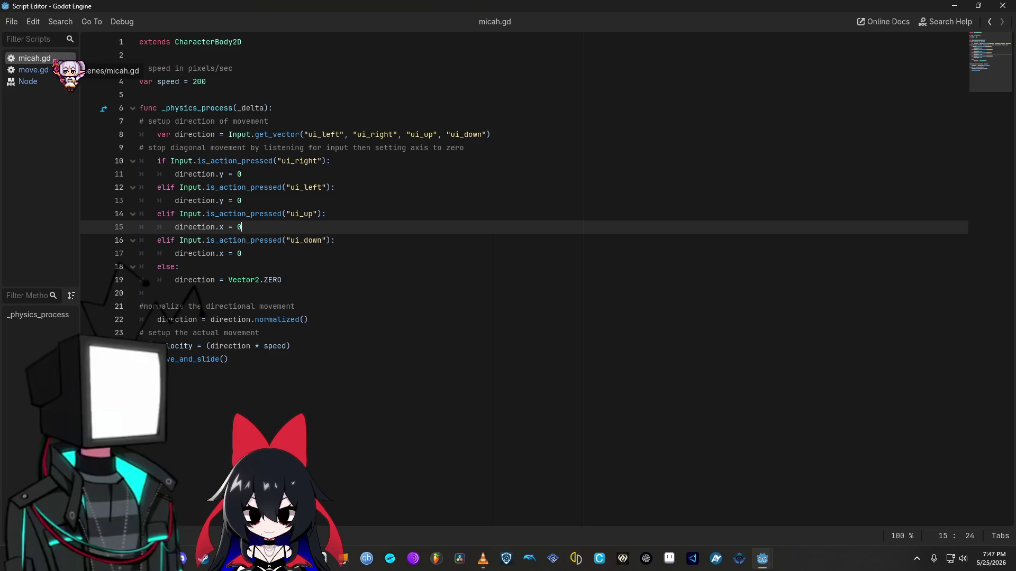
Step: Run the game, walk the character down and up with the arrow keys, then close it
click(954, 5)
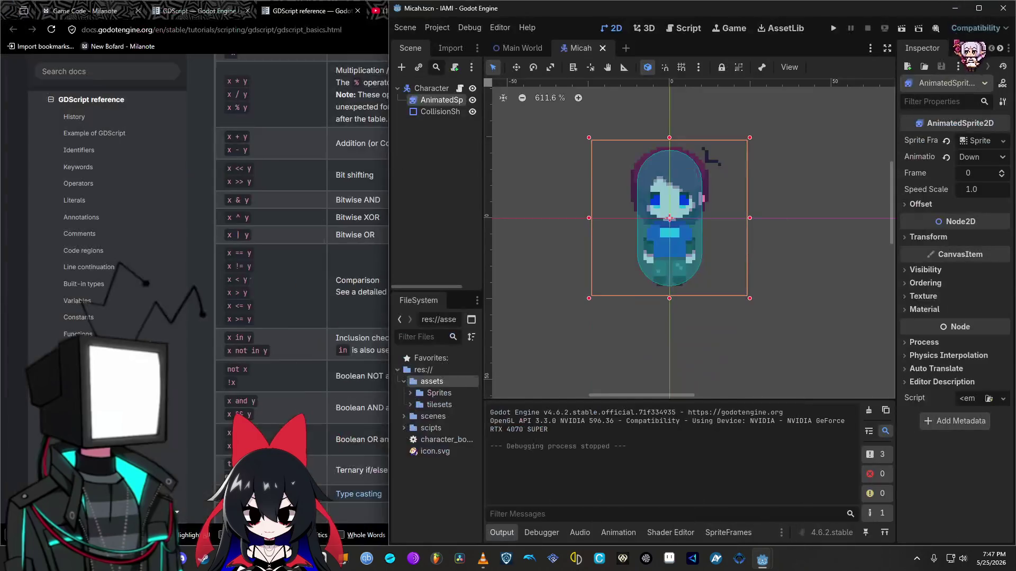
click(833, 28)
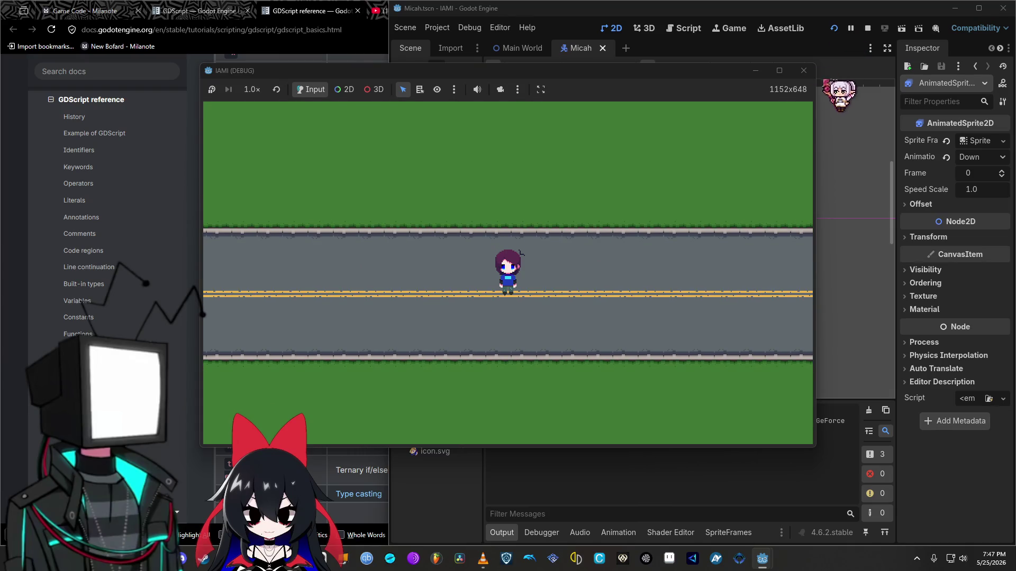
key(Down)
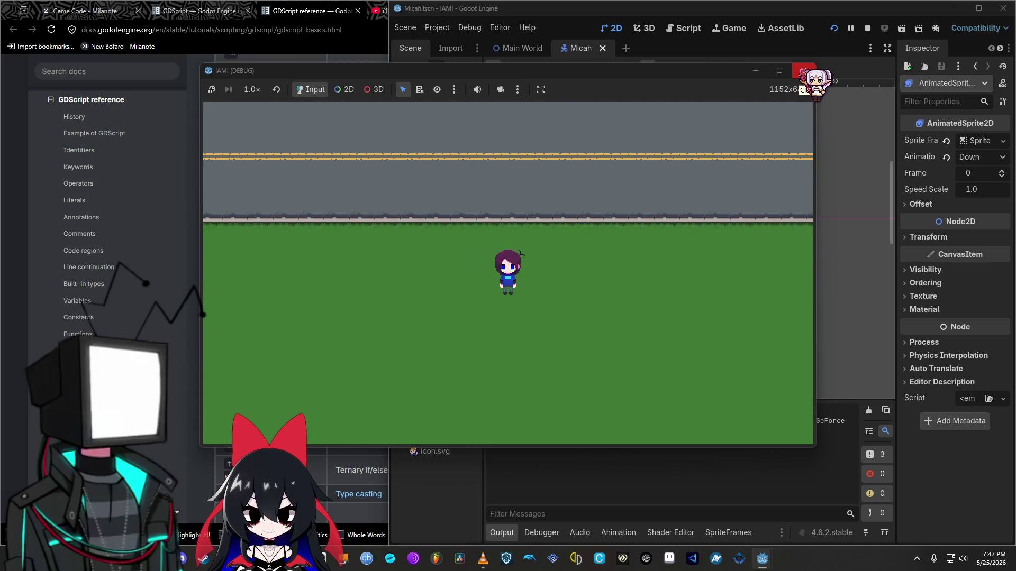
key(Down)
key(Up)
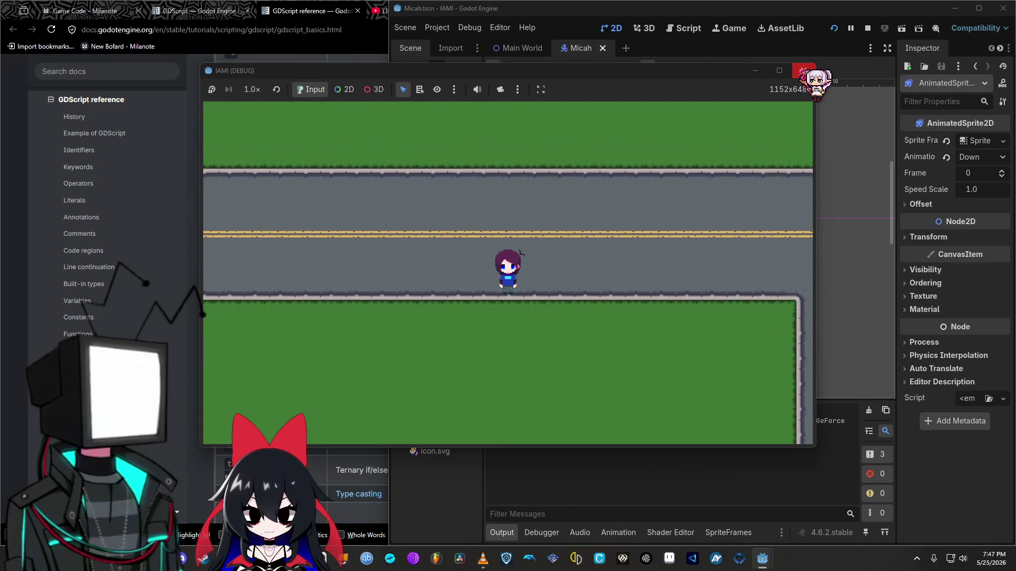
click(802, 71)
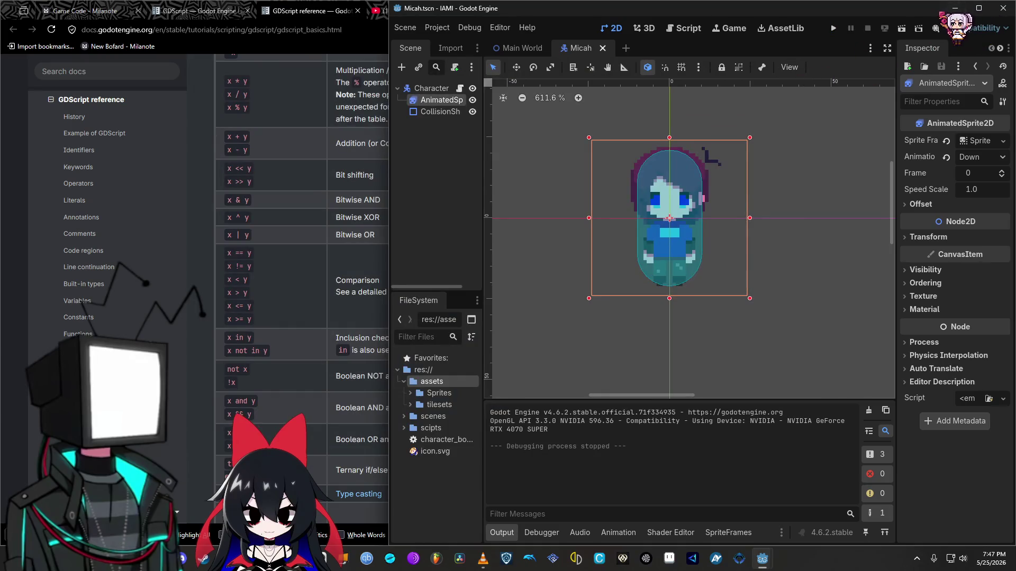
click(955, 8)
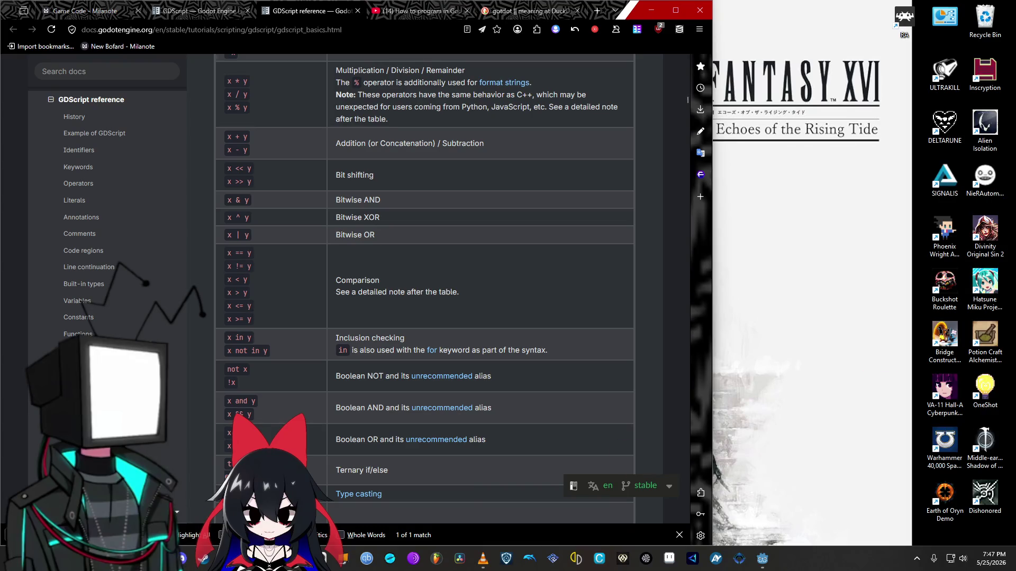
Step: Dock the script editor on the right half with the docs browser filling the left
mouse_move(763, 559)
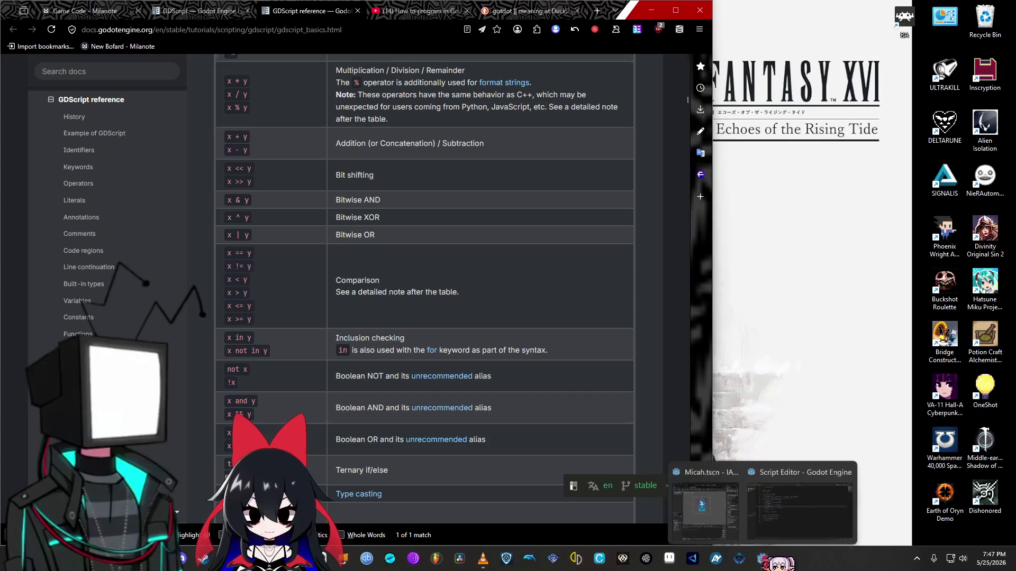
click(799, 508)
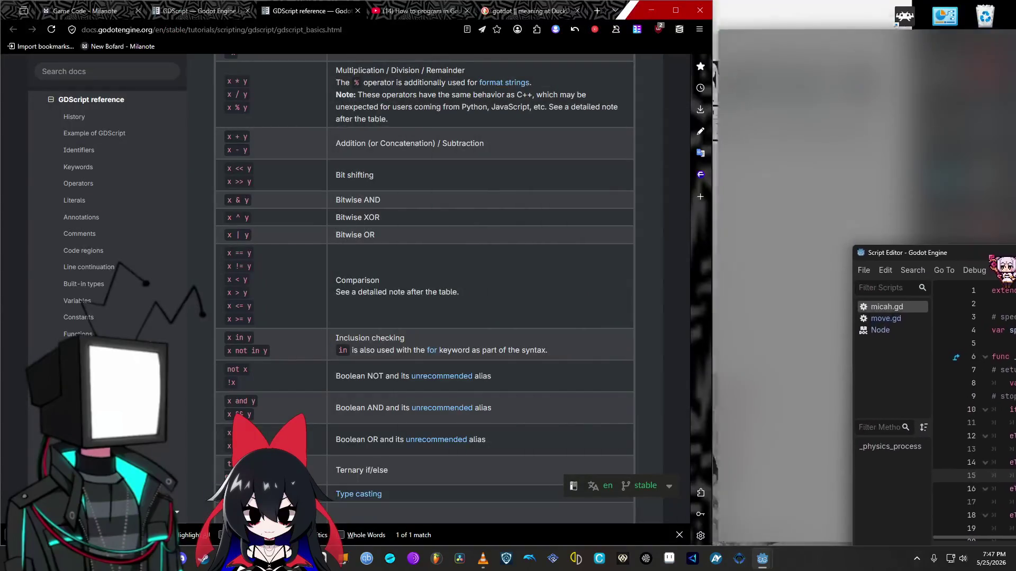
drag(1012, 253, 1014, 253)
click(174, 117)
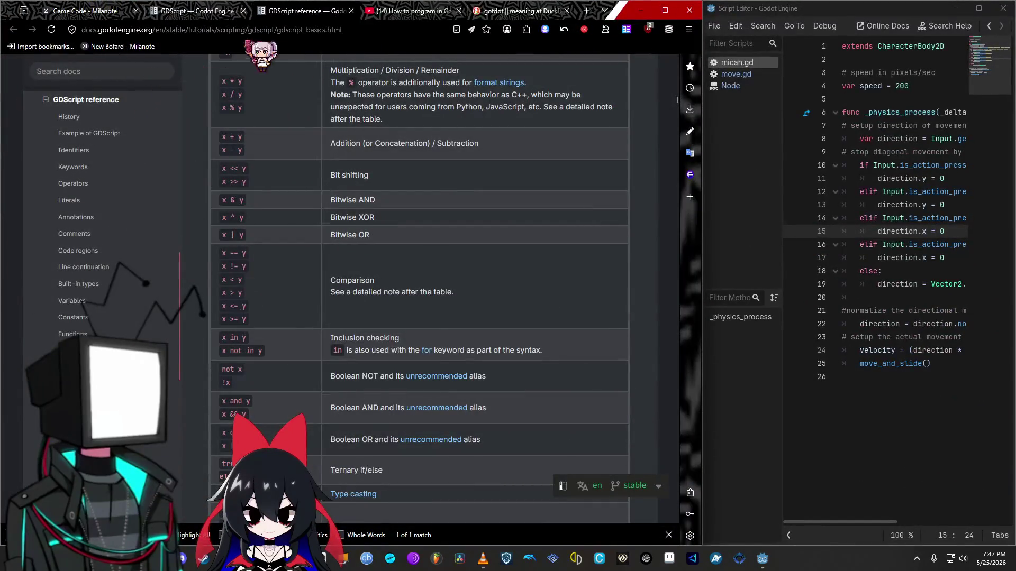
key(ctrl+shift+Tab)
key(ctrl+shift+Tab)
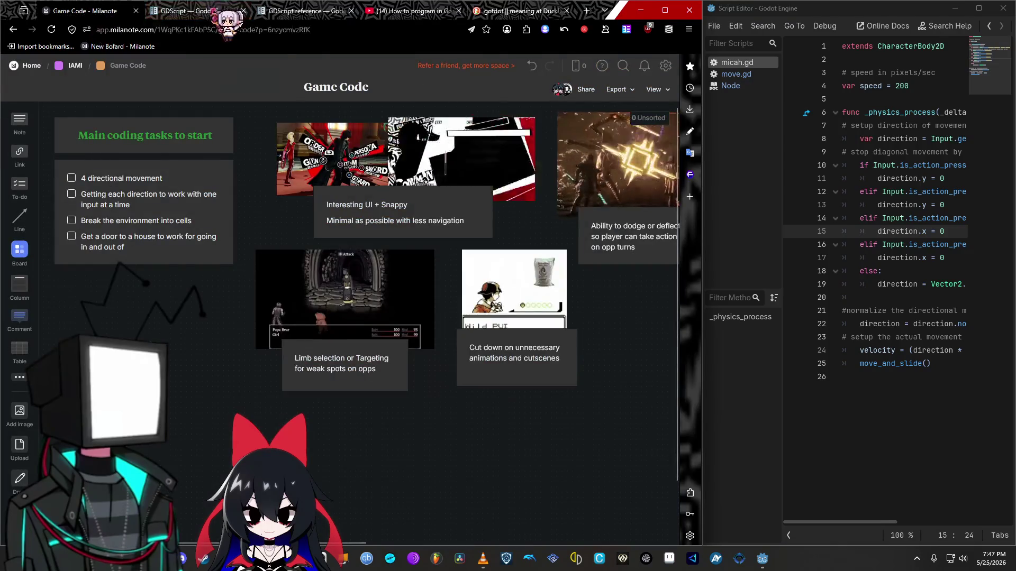
key(ctrl+Tab)
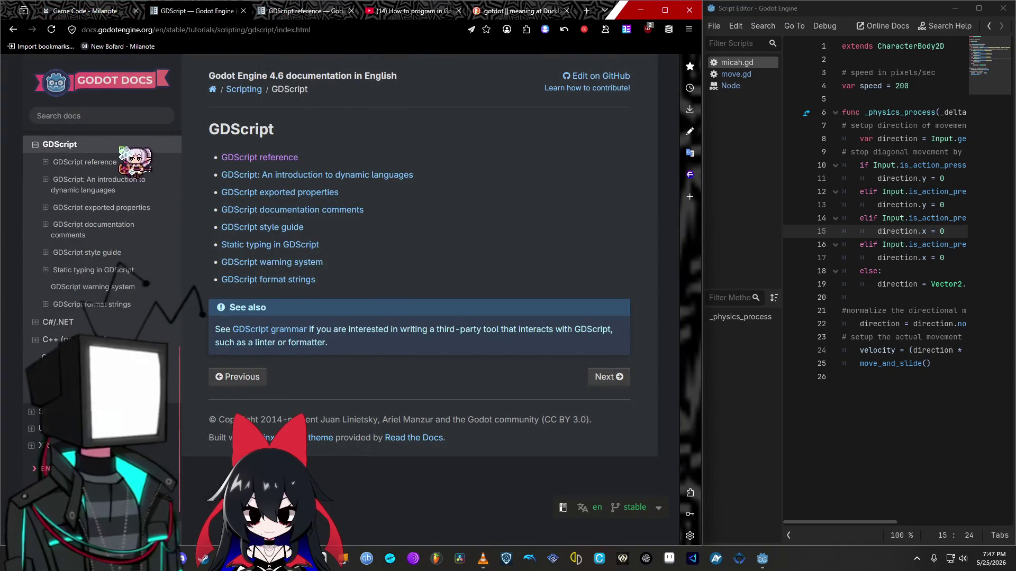
Step: Return to the 2D sprite animation page's 'Controlling the animation' section and widen the script editor
click(14, 29)
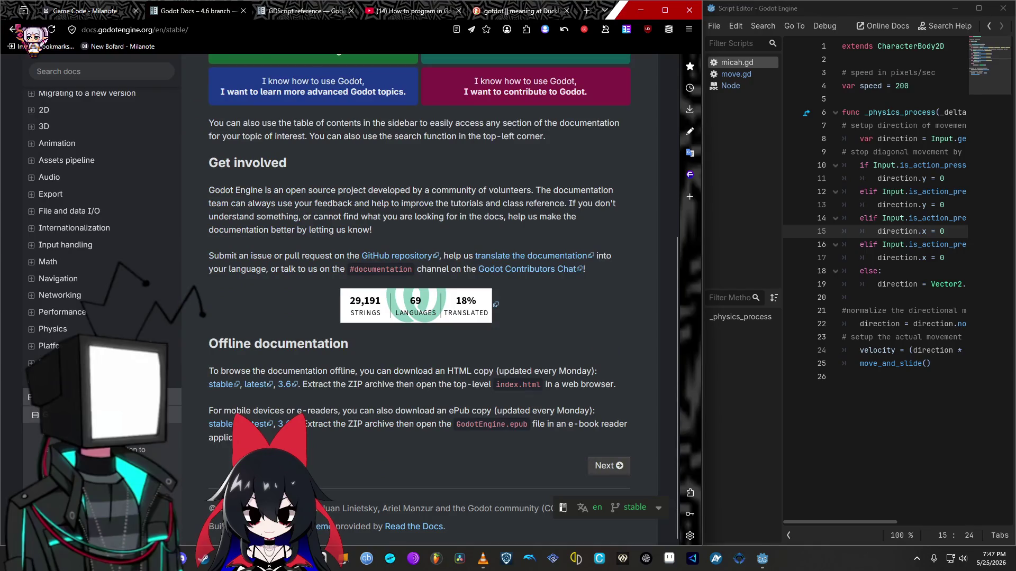
click(14, 30)
click(14, 29)
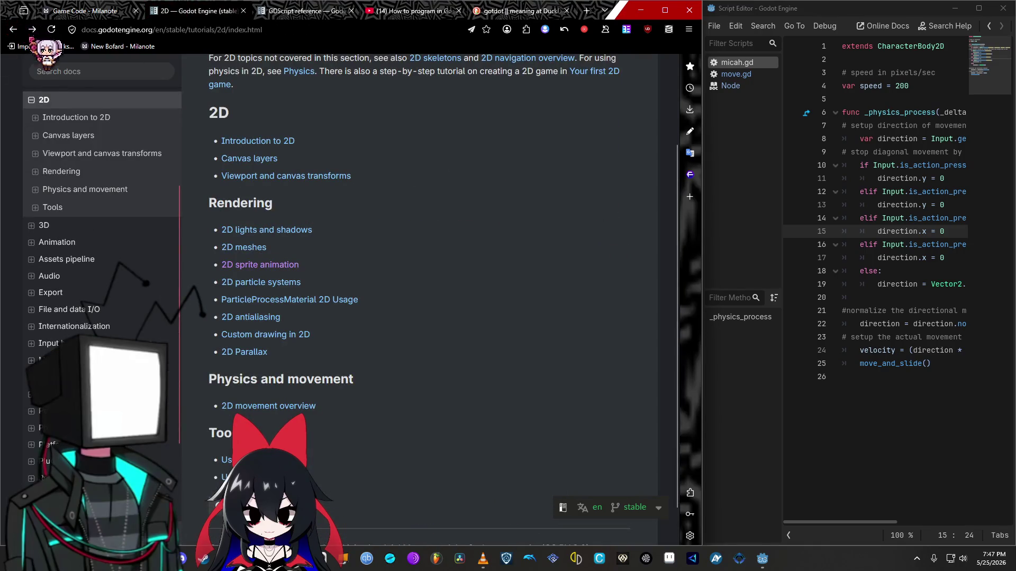
click(262, 264)
scroll(426, 301, down, 10)
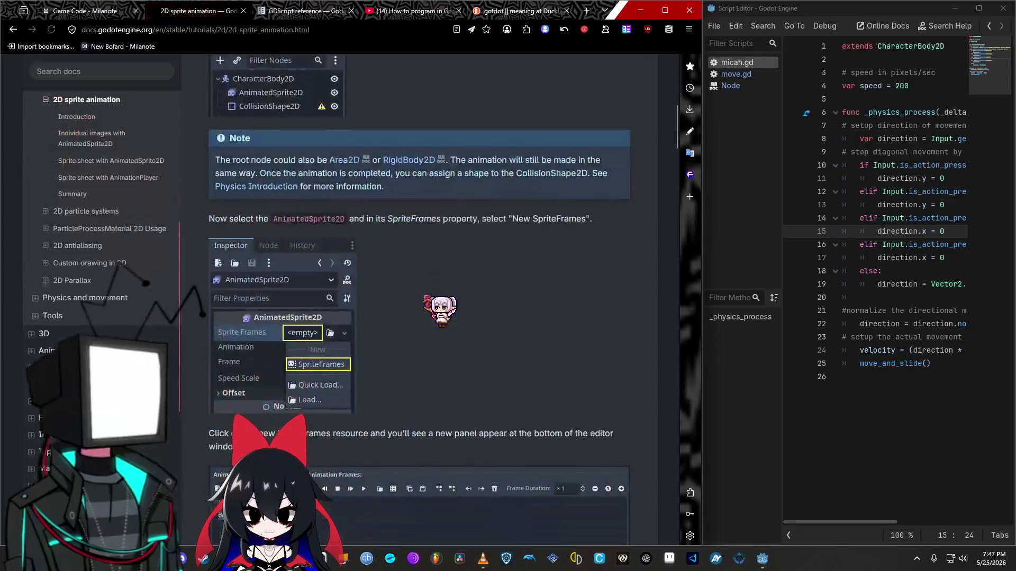
scroll(440, 309, down, 20)
scroll(439, 307, down, 12)
scroll(439, 307, up, 16)
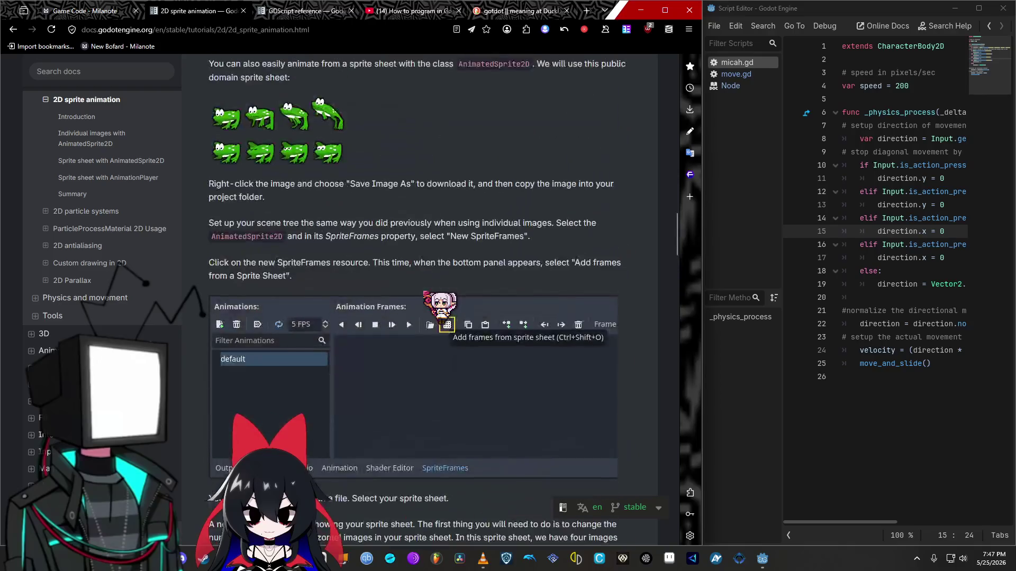
scroll(439, 306, up, 5)
scroll(444, 304, up, 1)
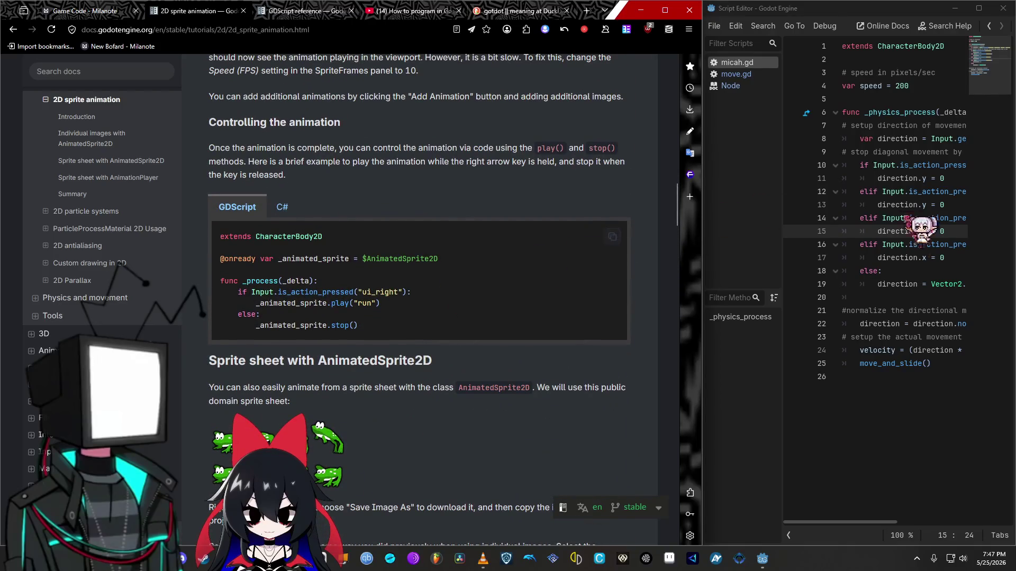
drag(704, 192, 465, 211)
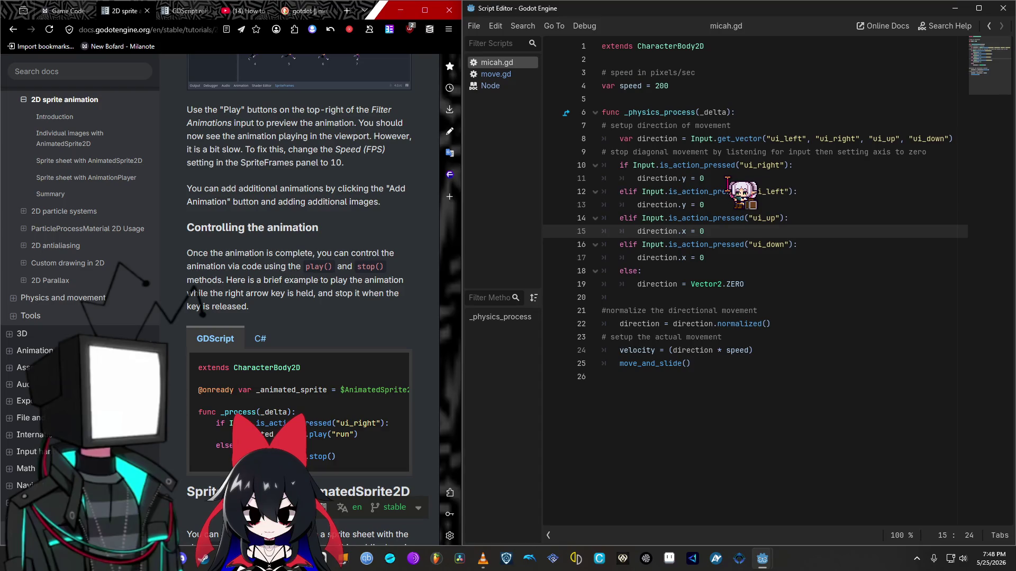
click(730, 179)
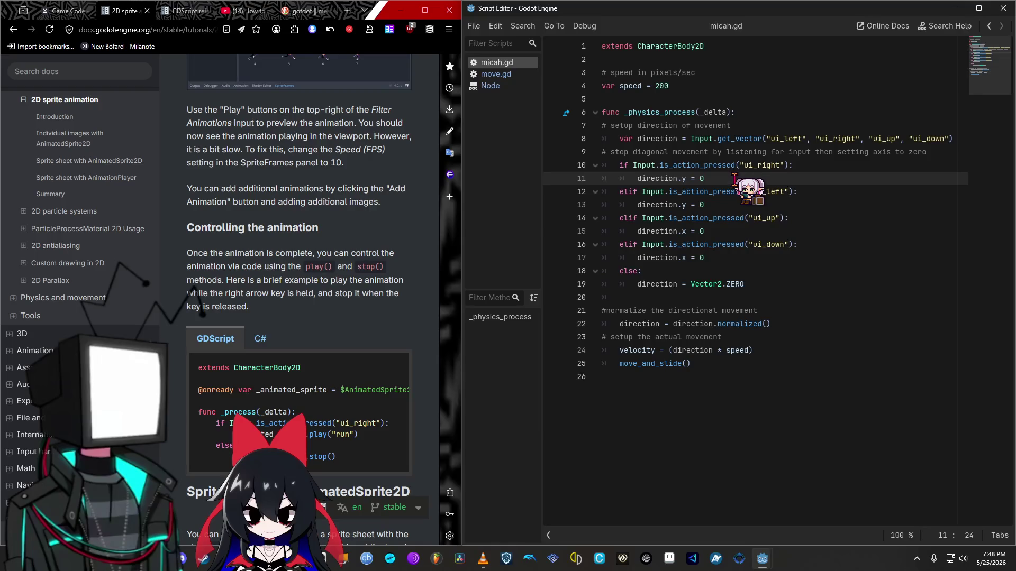
Step: Add a new line 12 in the ui_right branch calling _animated_sprite.play()
key(Return)
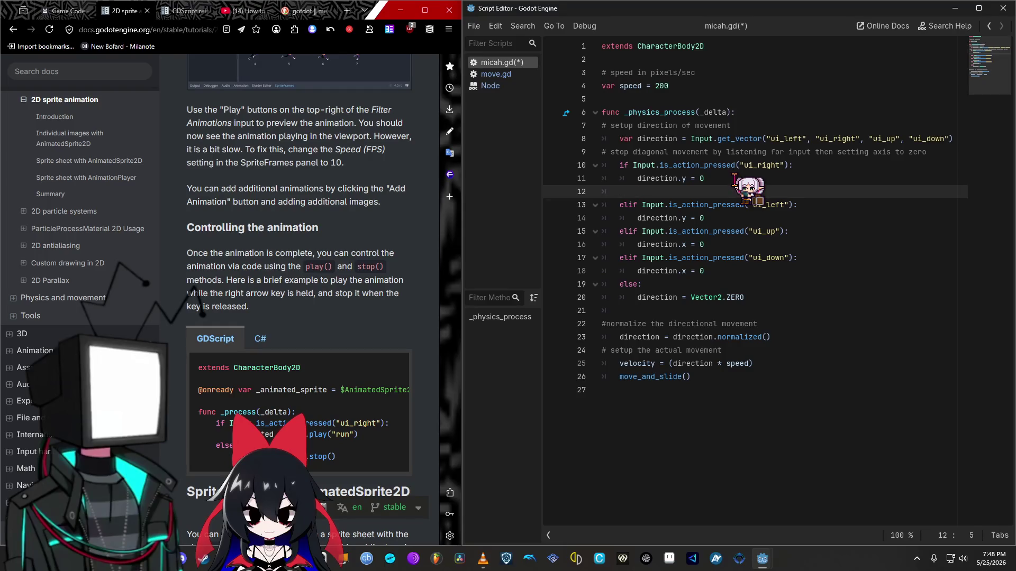
text(_animat)
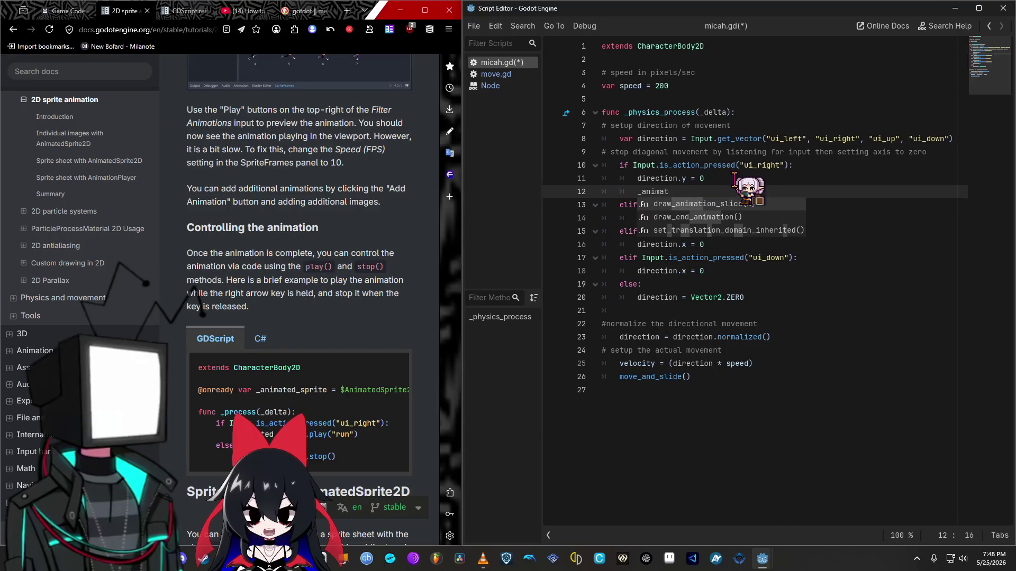
text(ed)
text(_)
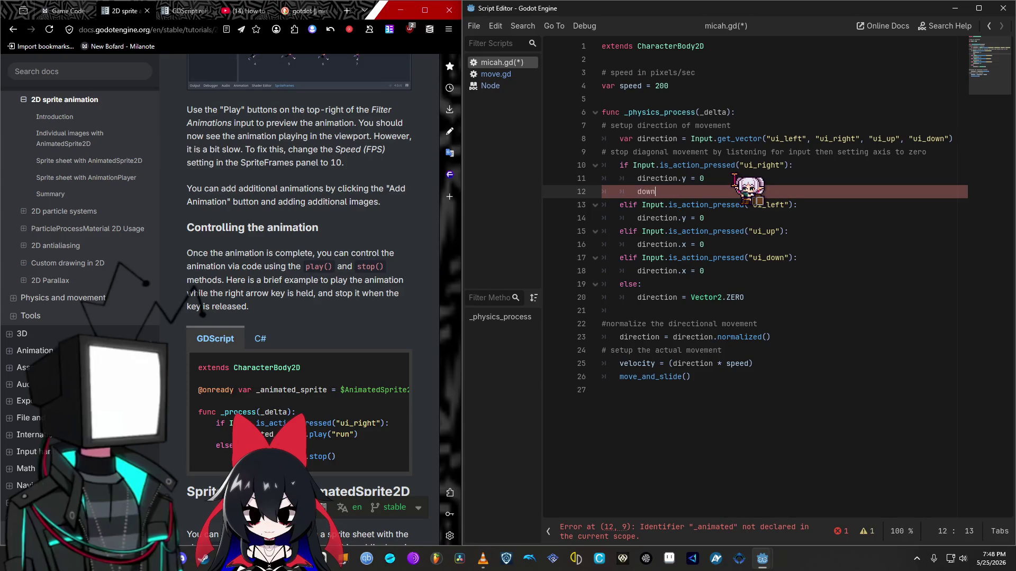
key(BackSpace)
key(BackSpace)
key(BackSpace)
text(Dow)
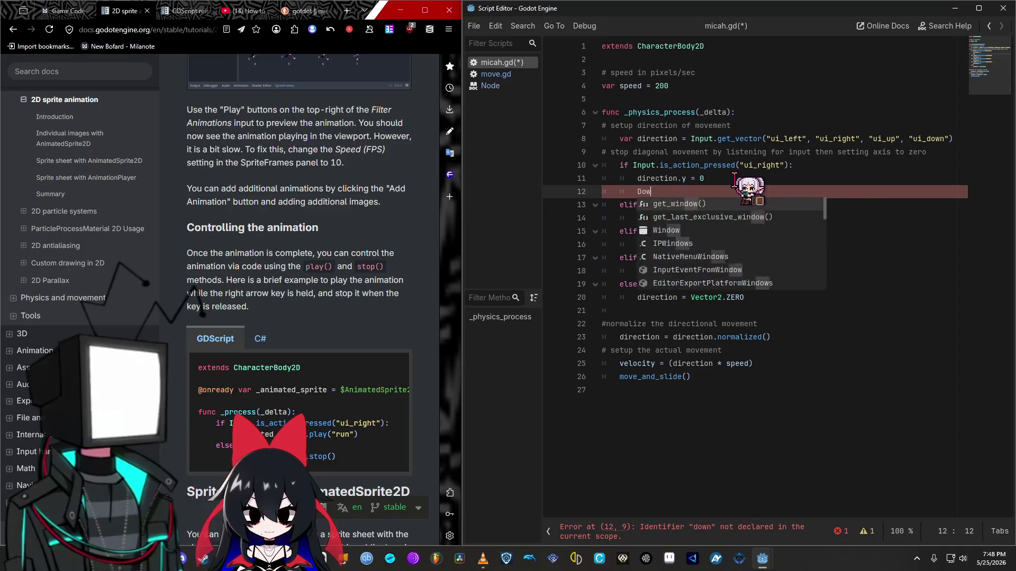
text(n)
key(BackSpace)
key(BackSpace)
key(BackSpace)
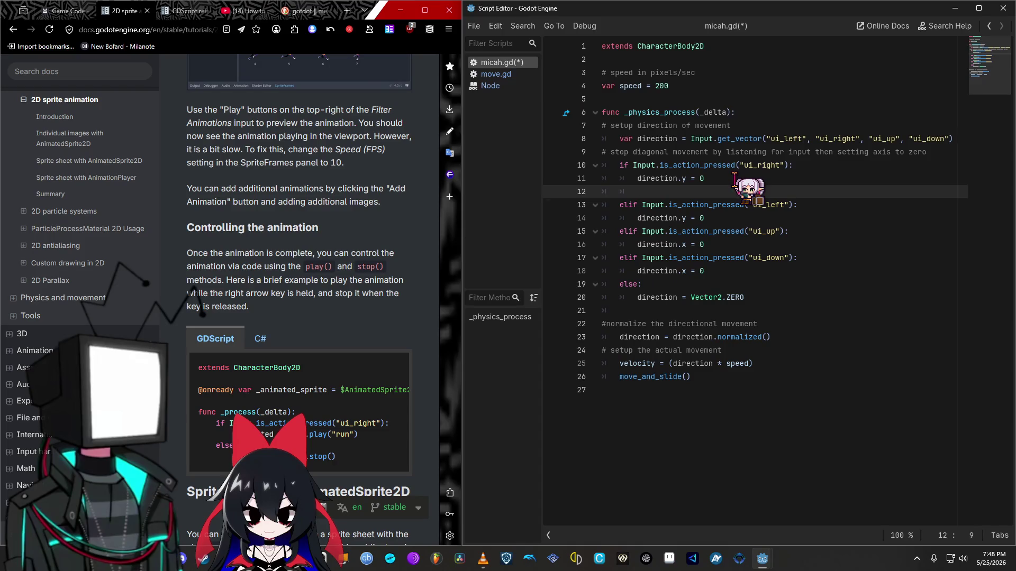
text(_animated_)
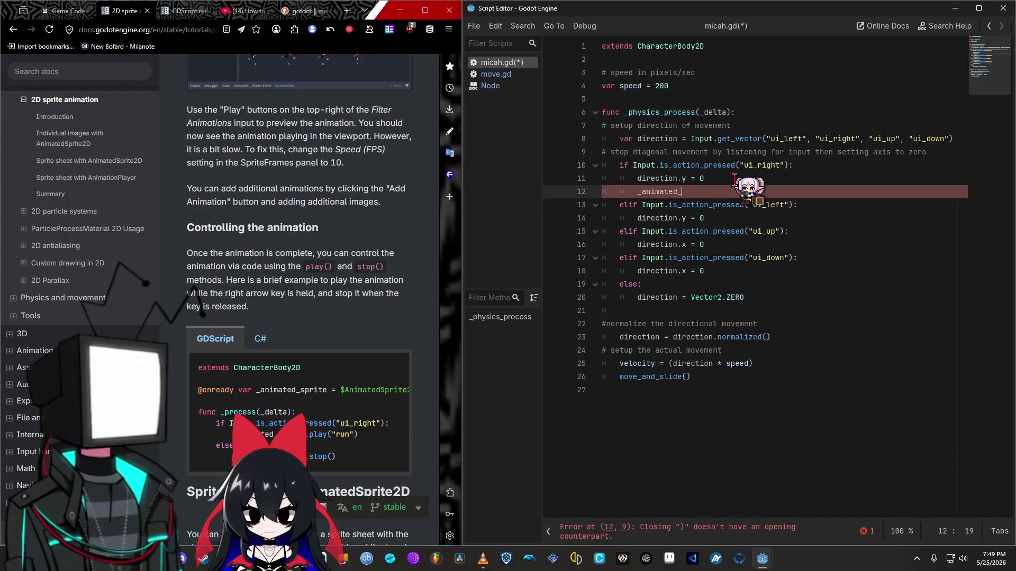
text(sprite,)
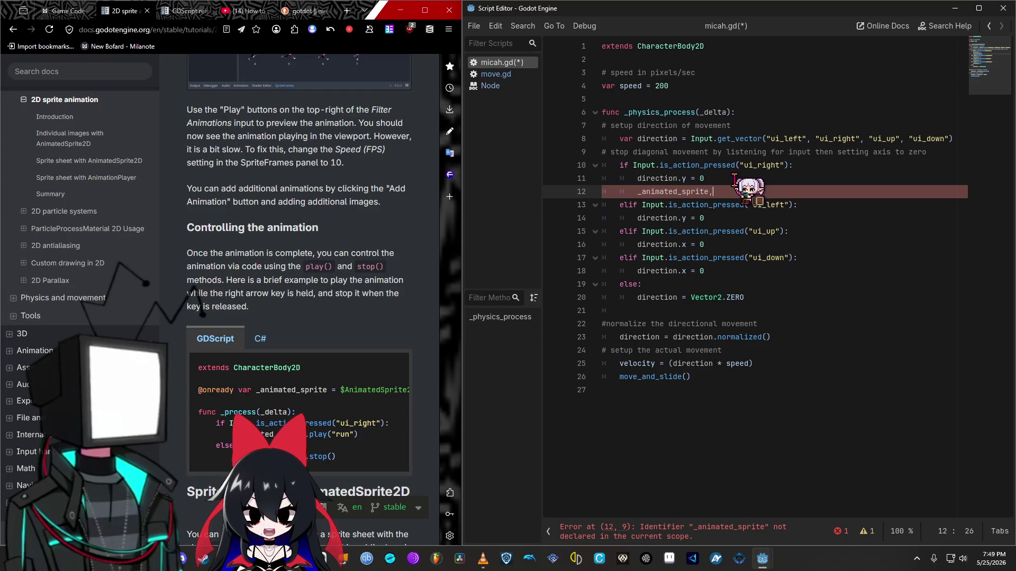
key(BackSpace)
text(play()
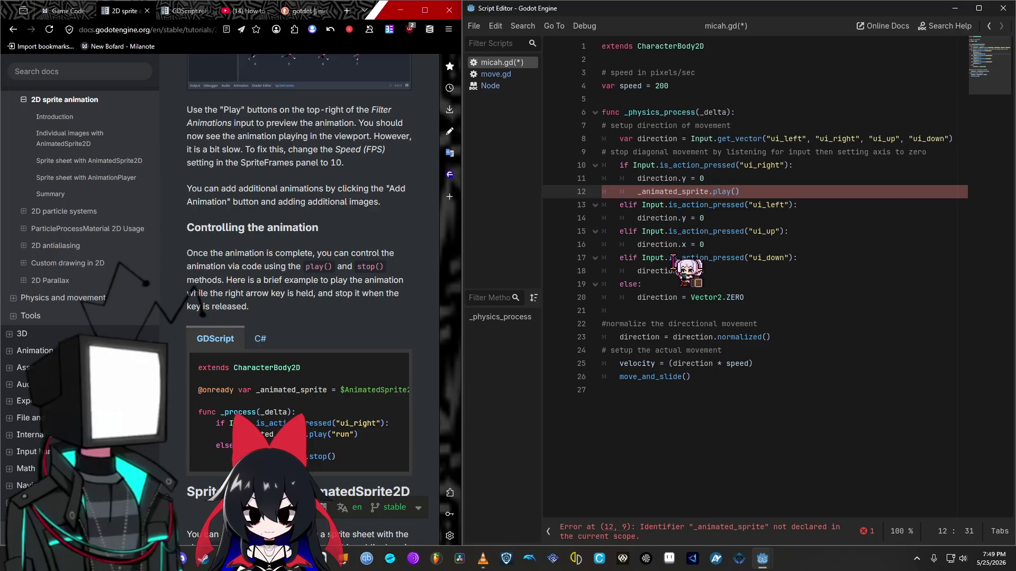
click(719, 50)
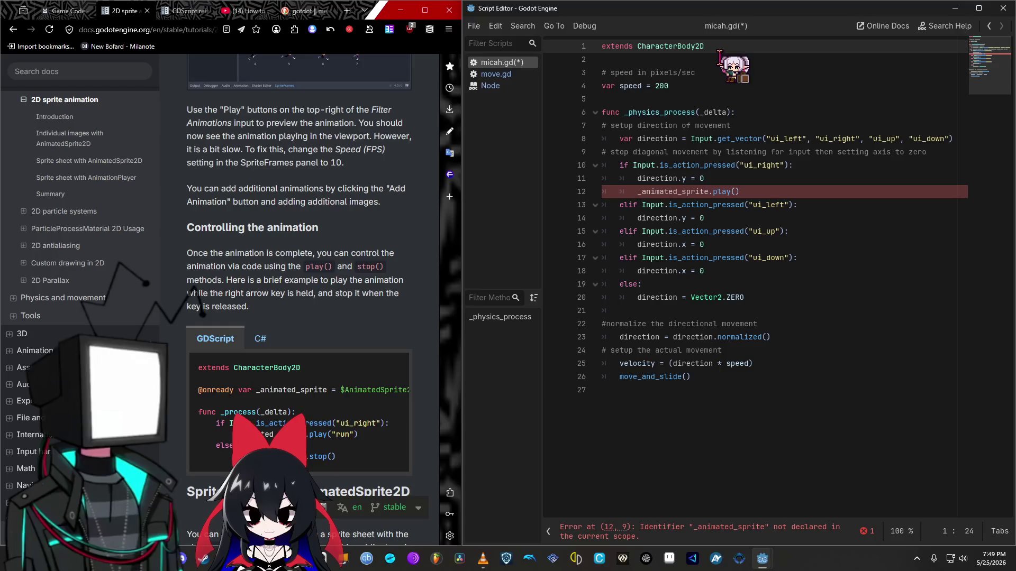
key(Return)
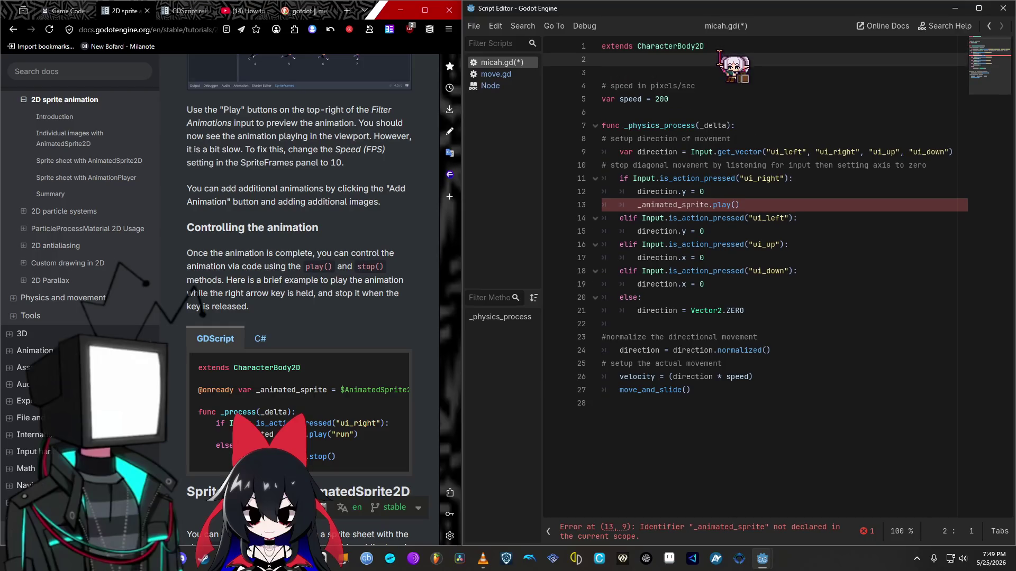
key(Return)
text(@)
key(BackSpace)
text(#Sets sprite aniamtions)
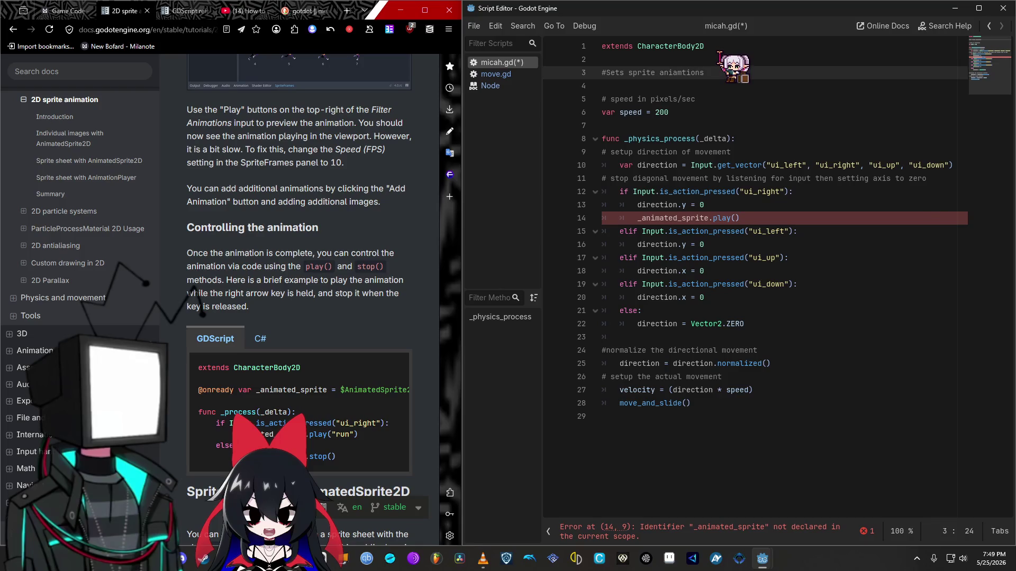
key(Return)
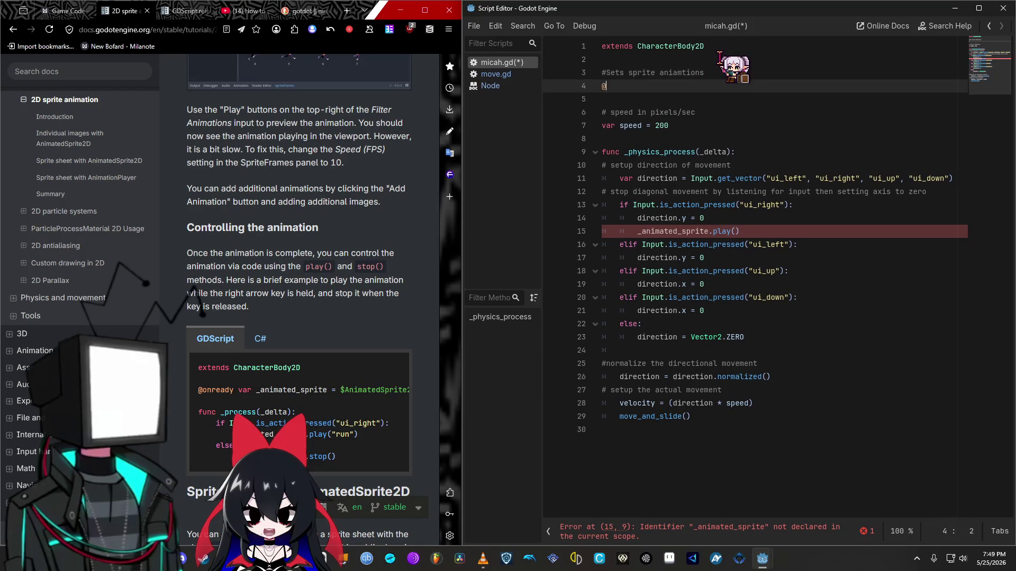
text(onready c)
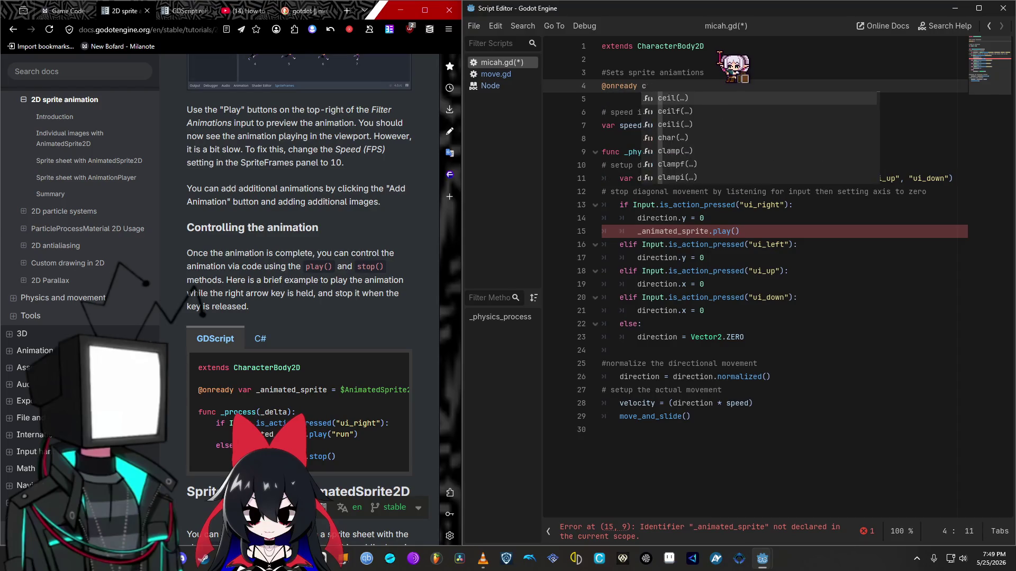
key(BackSpace)
text(var AniSprite -)
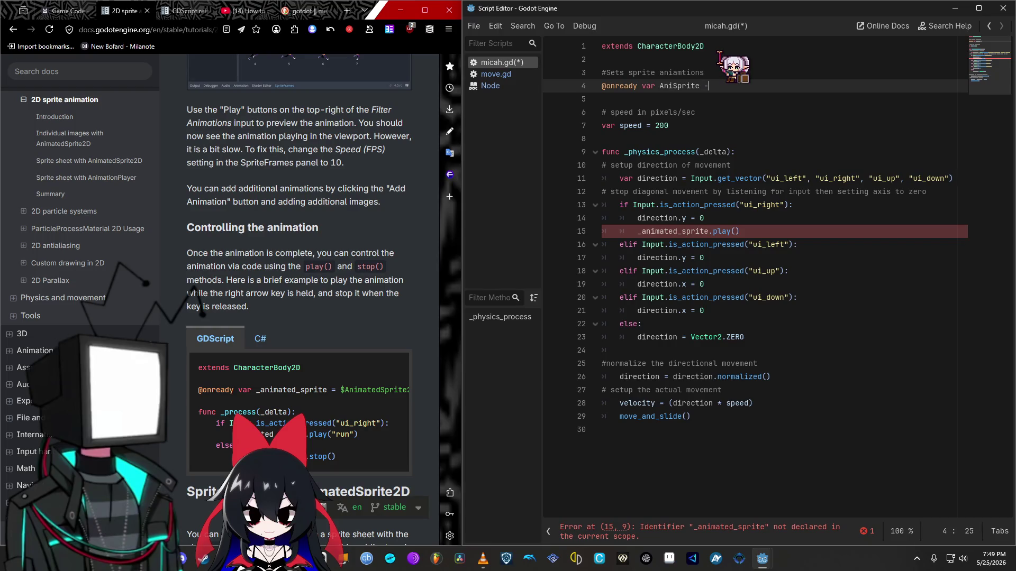
text(= @)
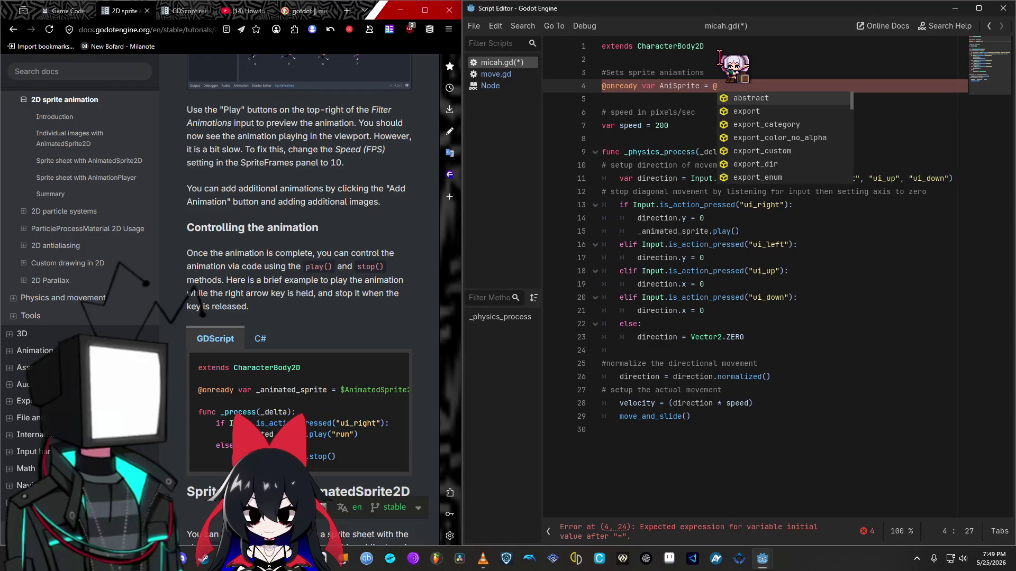
key(Escape)
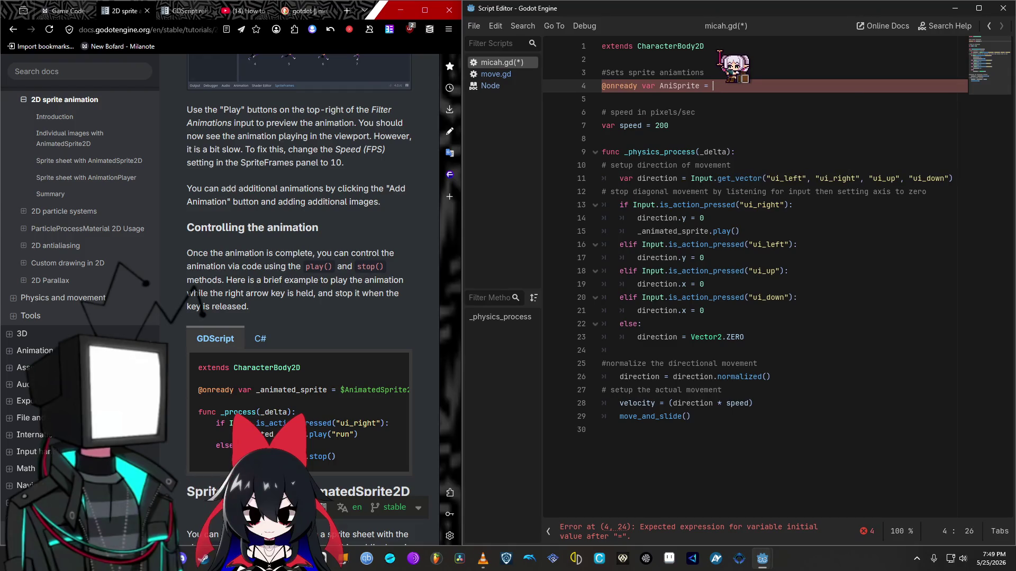
text($)
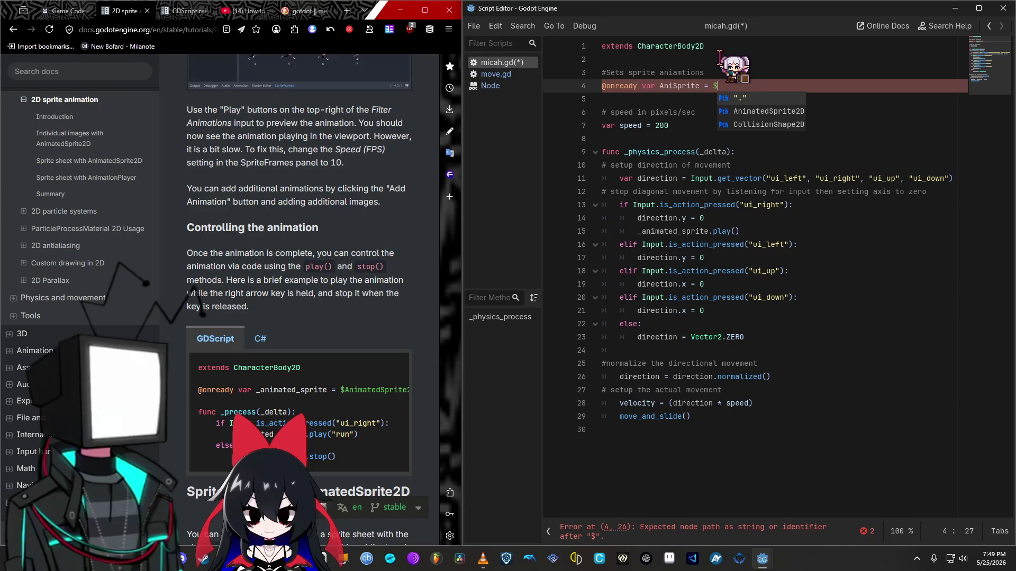
mouse_move(715, 62)
mouse_down()
mouse_move(405, 419)
mouse_move(508, 426)
mouse_move(827, 145)
mouse_move(835, 116)
mouse_up()
click(815, 112)
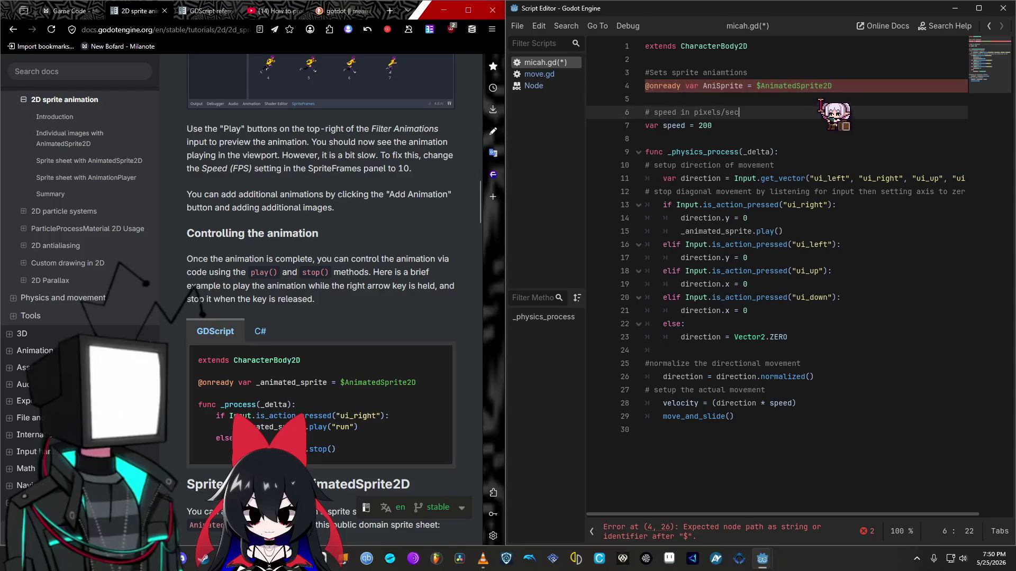
Step: Replace _animated_sprite with AniSprite in the line 15 play() call
click(751, 232)
drag(751, 231, 681, 231)
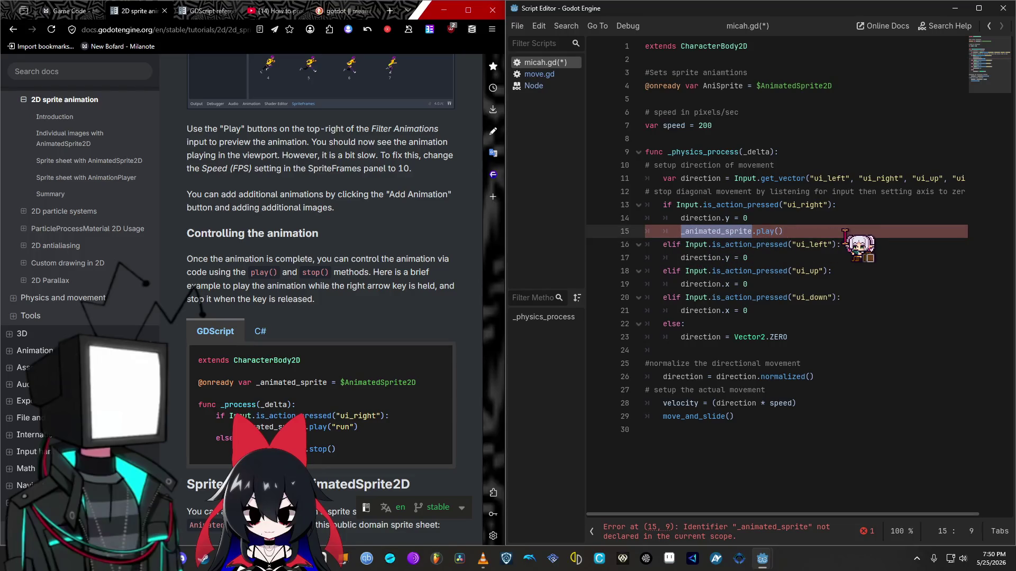
text(AniS)
key(Return)
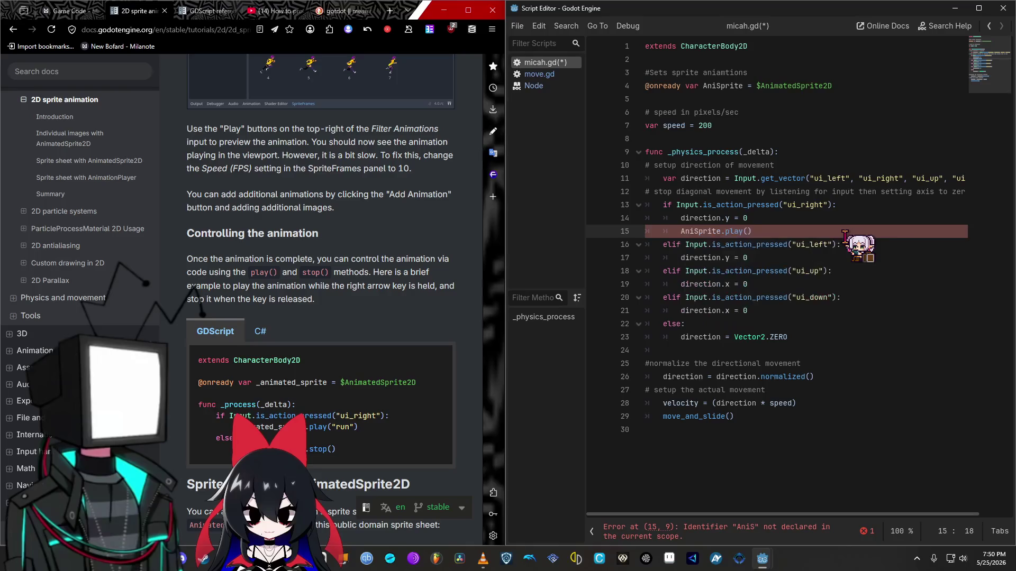
key(Right)
key(Right)
key(Right)
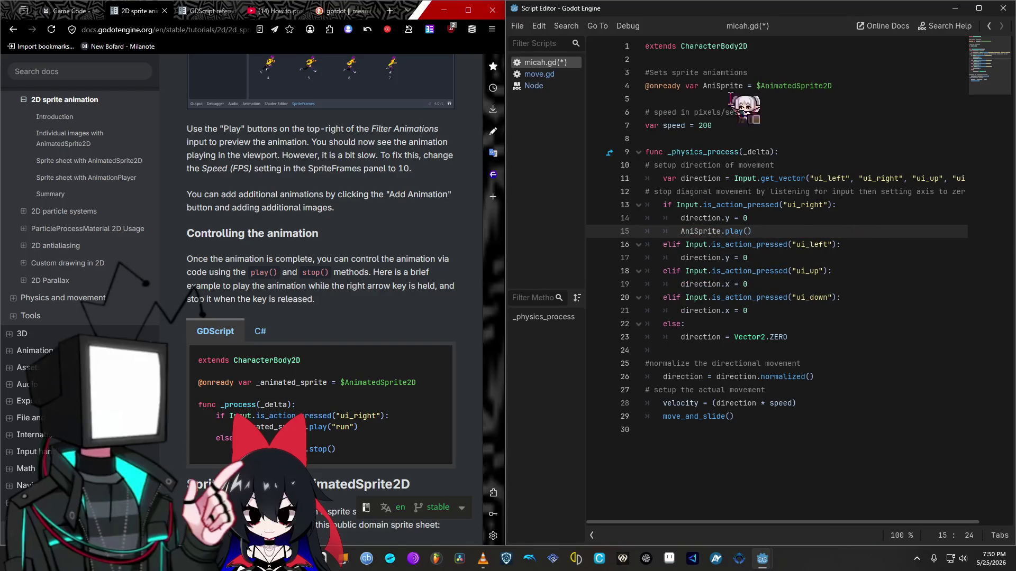
key(super+Left)
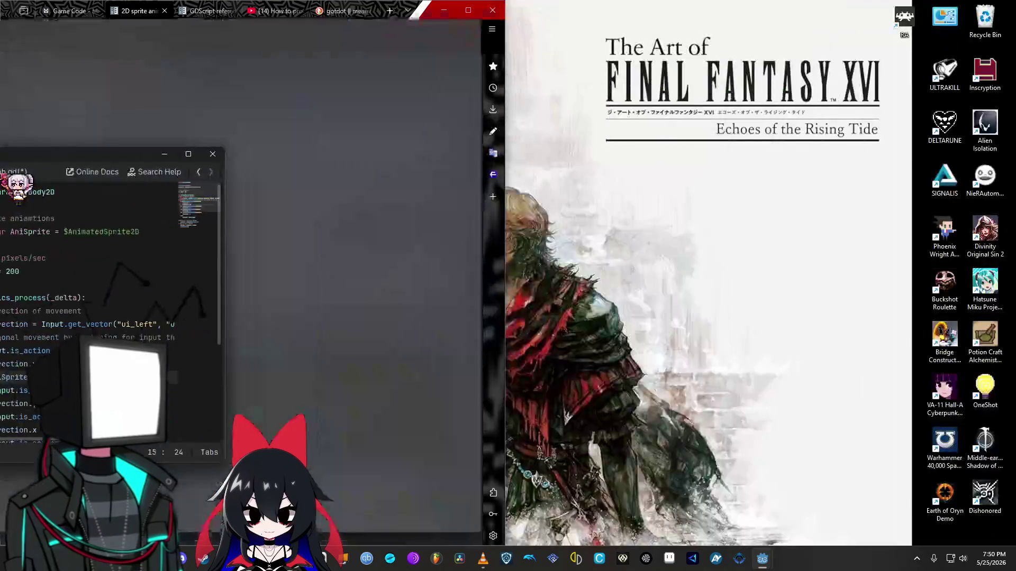
Step: Show AnimatedSprite2D's animations list beside the script, then start typing 'right' into AniSprite.play()
click(770, 127)
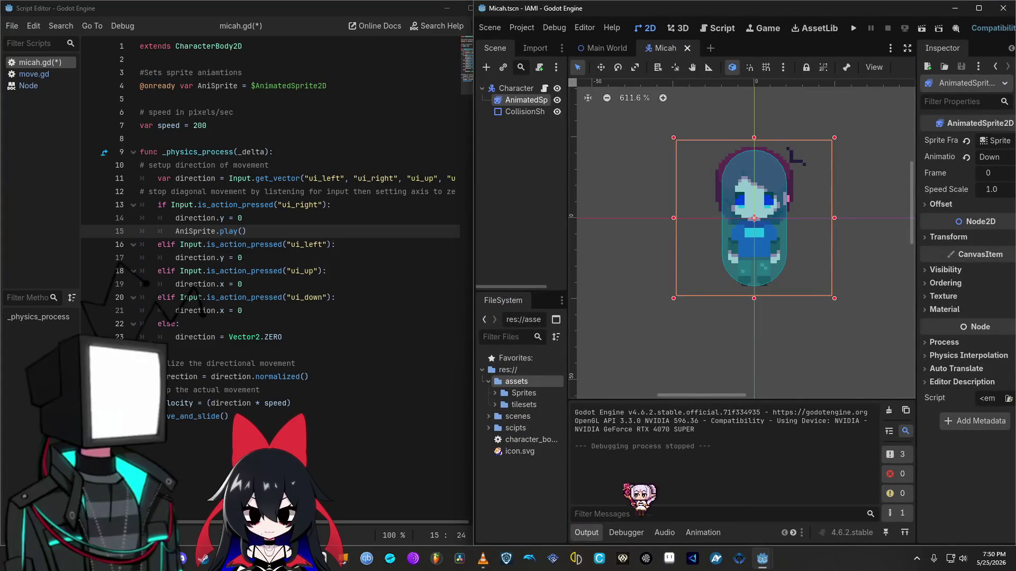
click(703, 533)
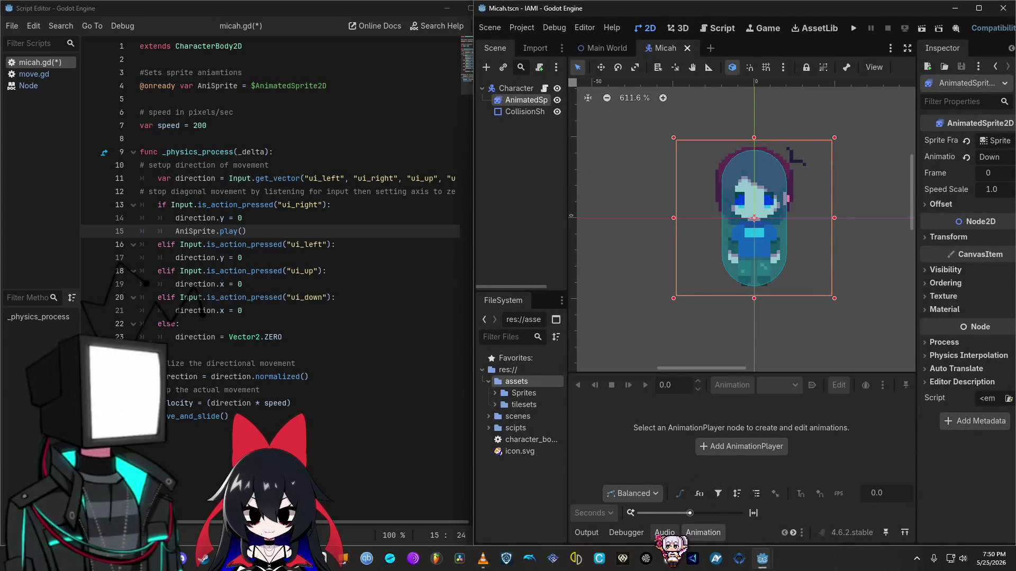
click(516, 88)
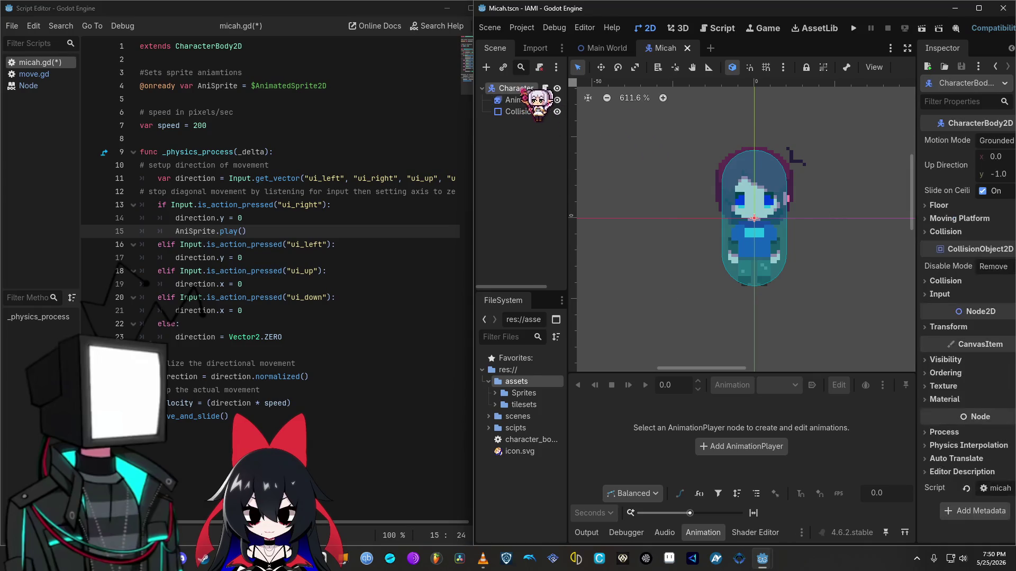
click(702, 533)
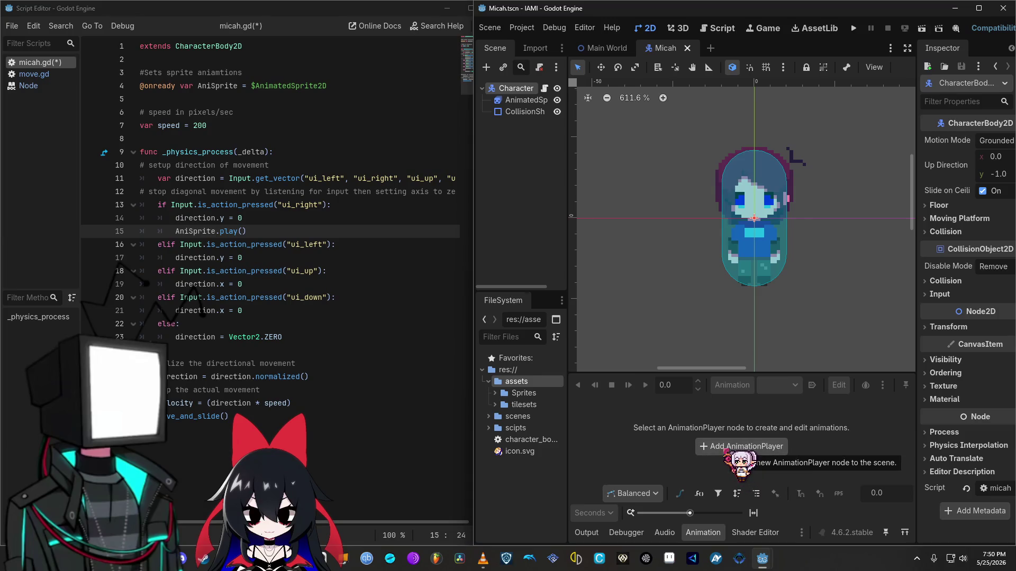
click(524, 100)
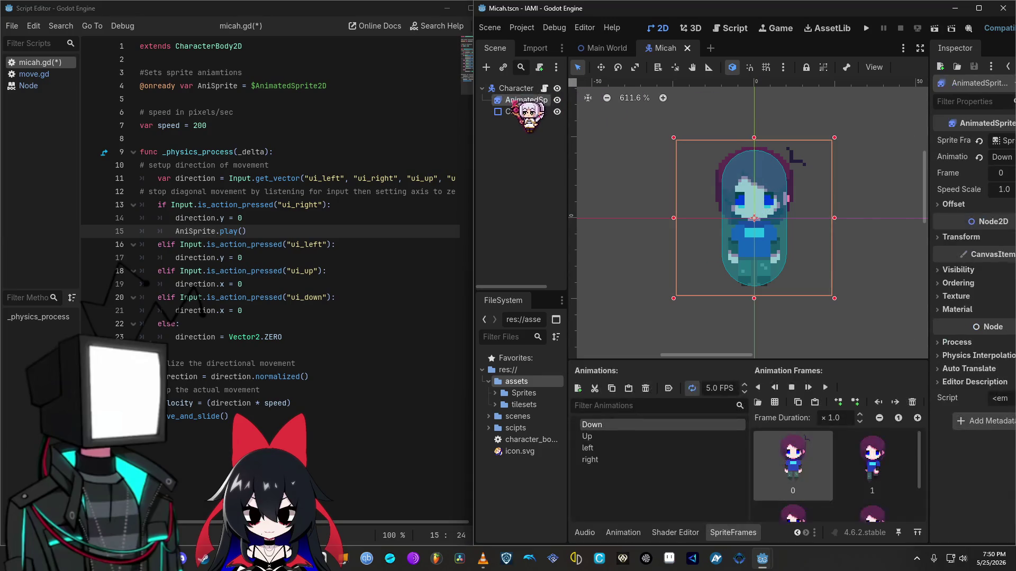
drag(472, 435, 418, 435)
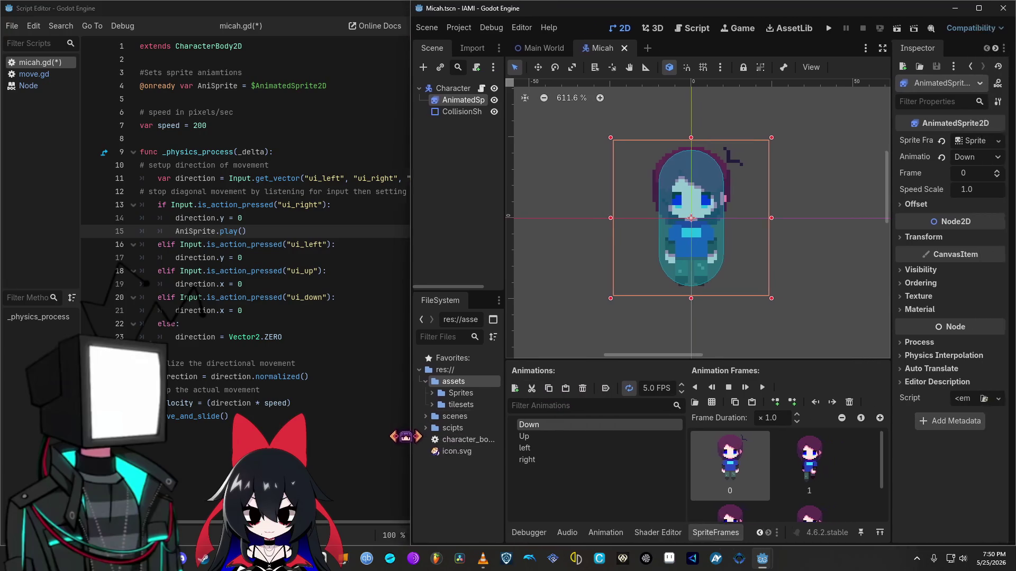
click(243, 231)
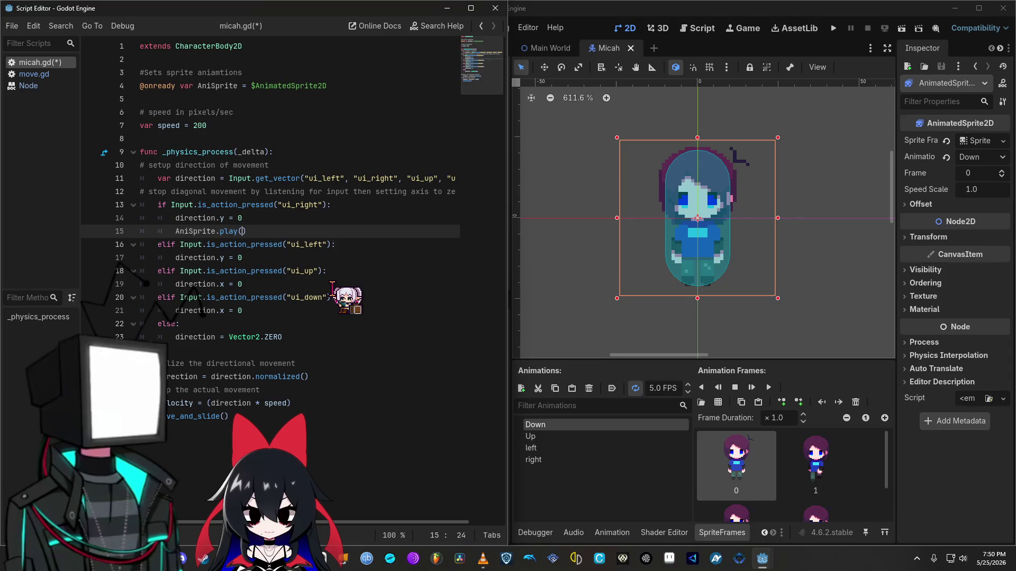
text(right)
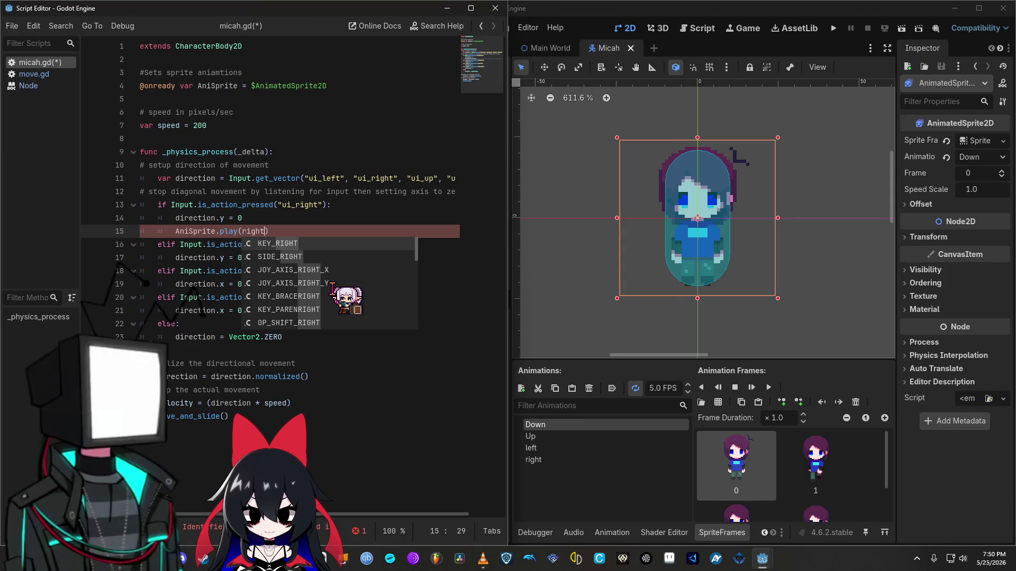
Step: Change line 15 to AniSprite.play("Down"), then run the game and walk the player down
key(Right)
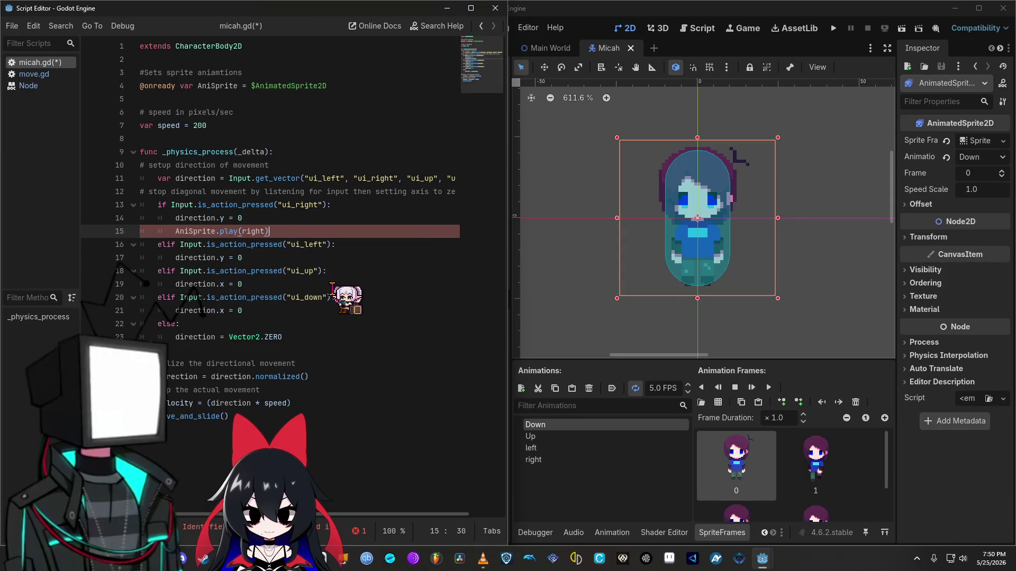
key(BackSpace)
key(BackSpace)
key(BackSpace)
text(")
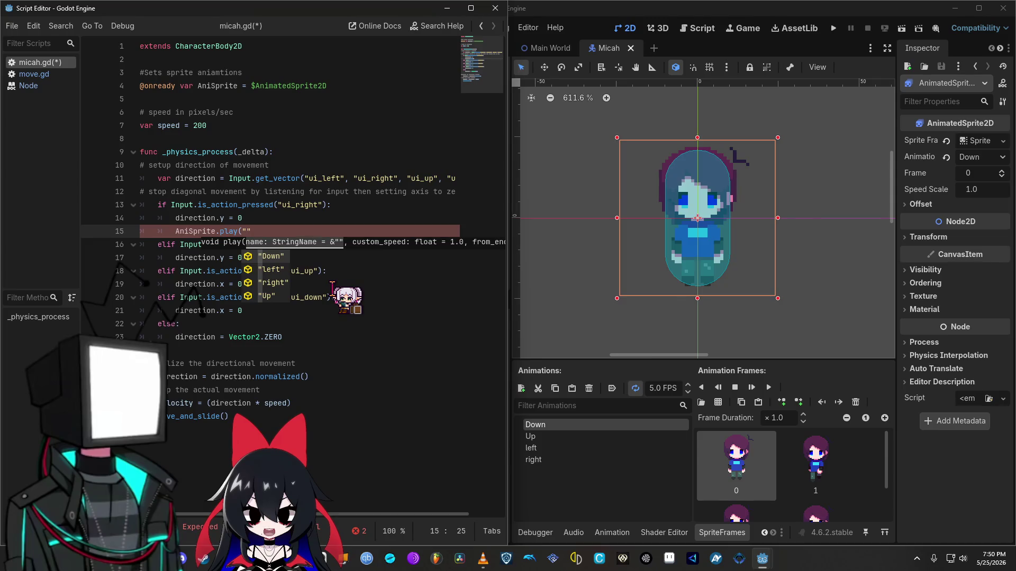
text(D)
key(Return)
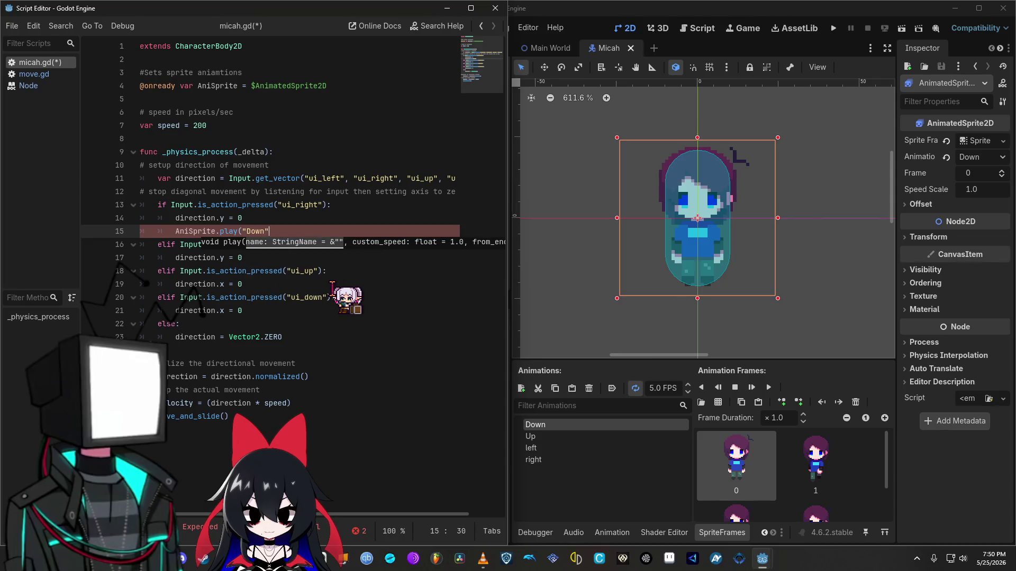
text())
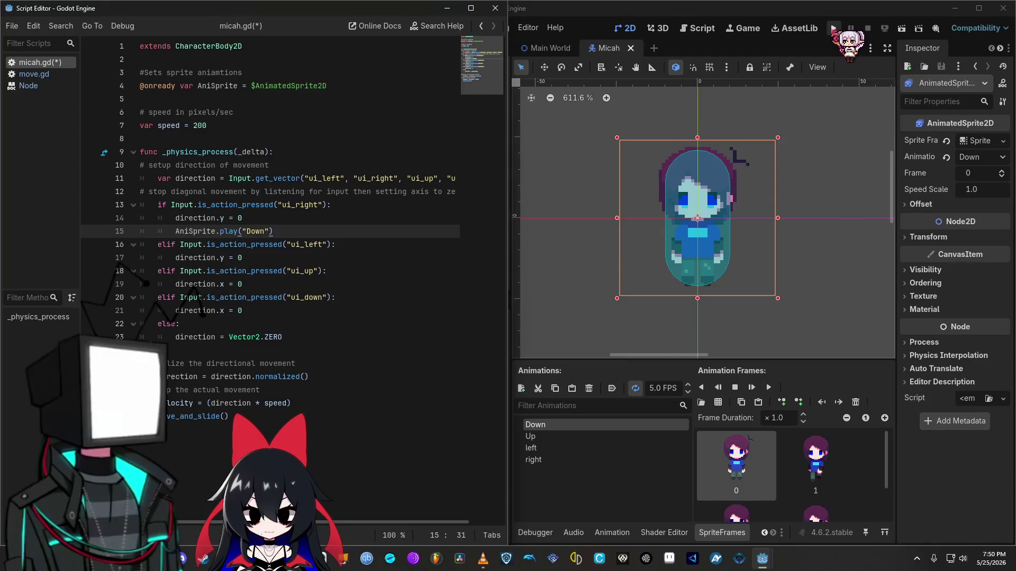
click(833, 28)
key(Down)
Step: Walk the player up in the test run, close it, then run and close the game again
key(Up)
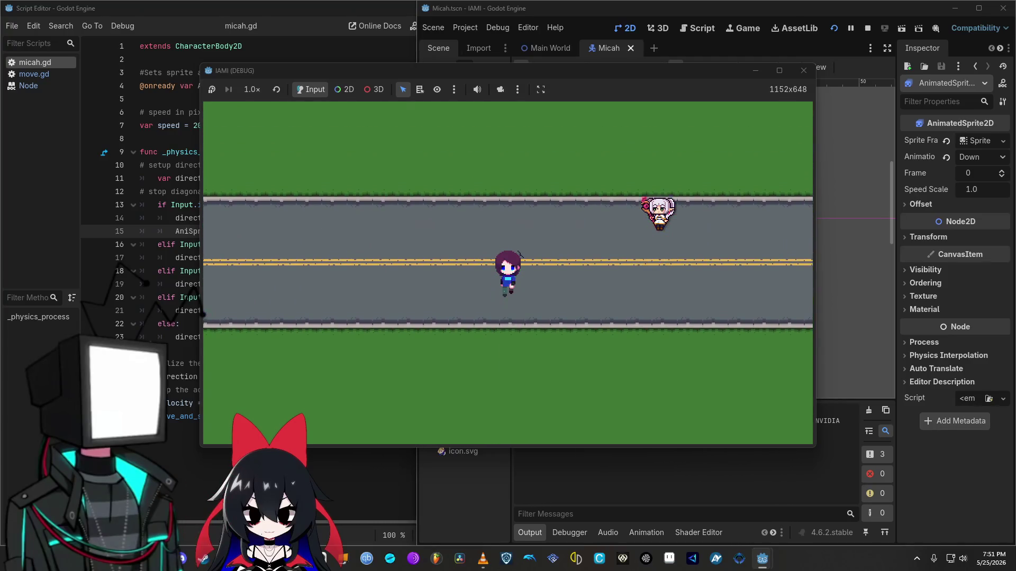
key(Up)
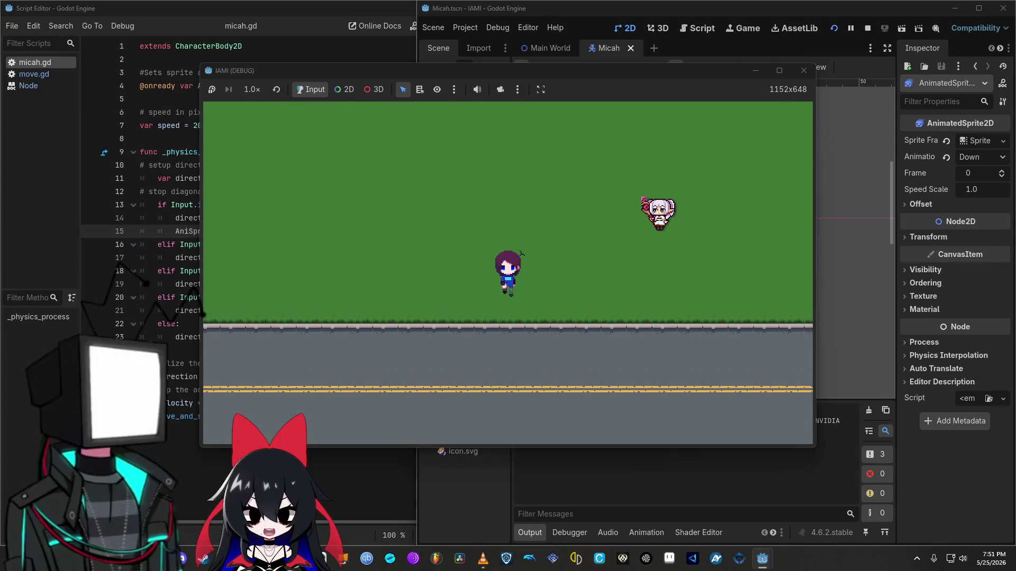
click(803, 71)
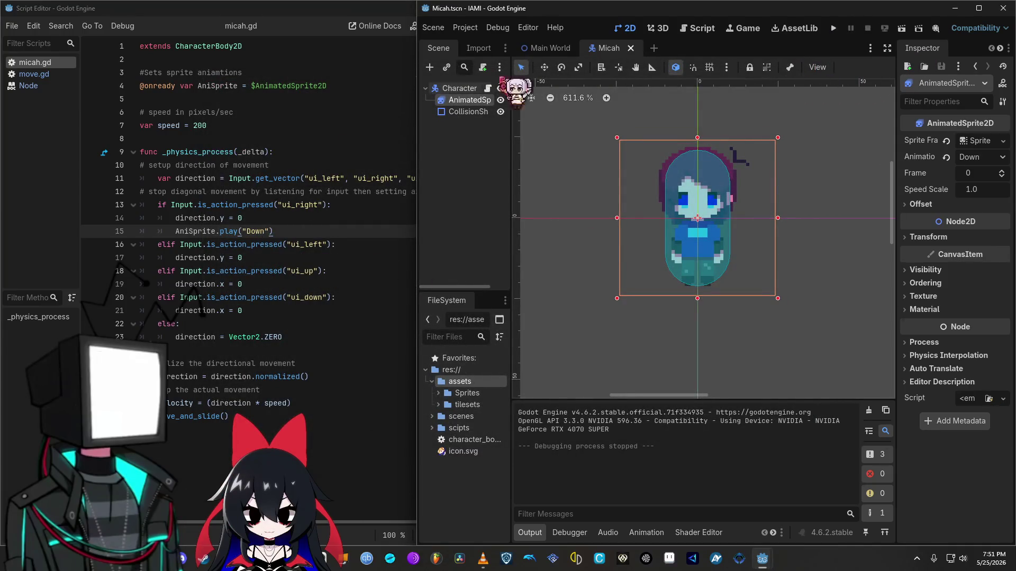
click(833, 28)
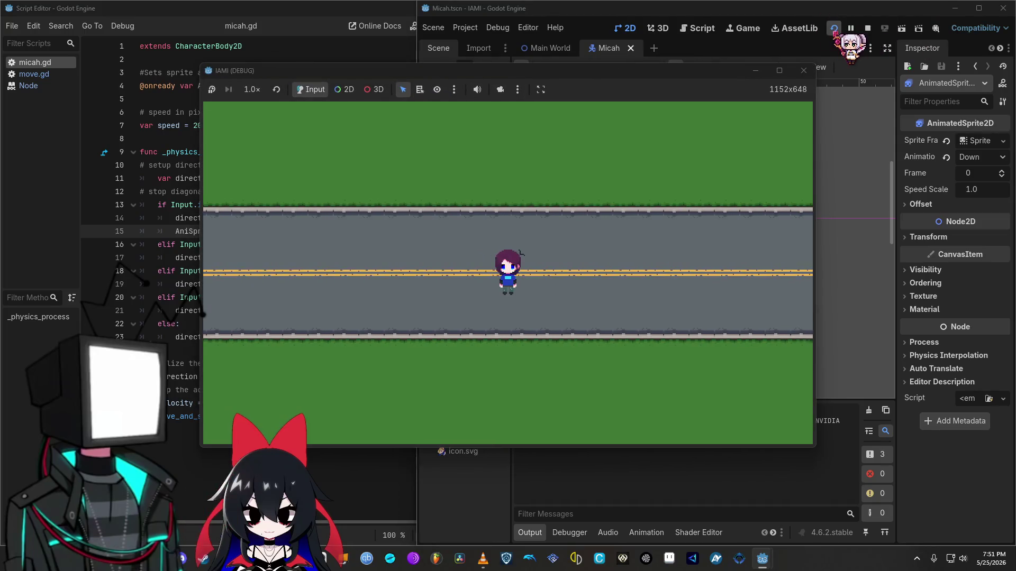
click(803, 71)
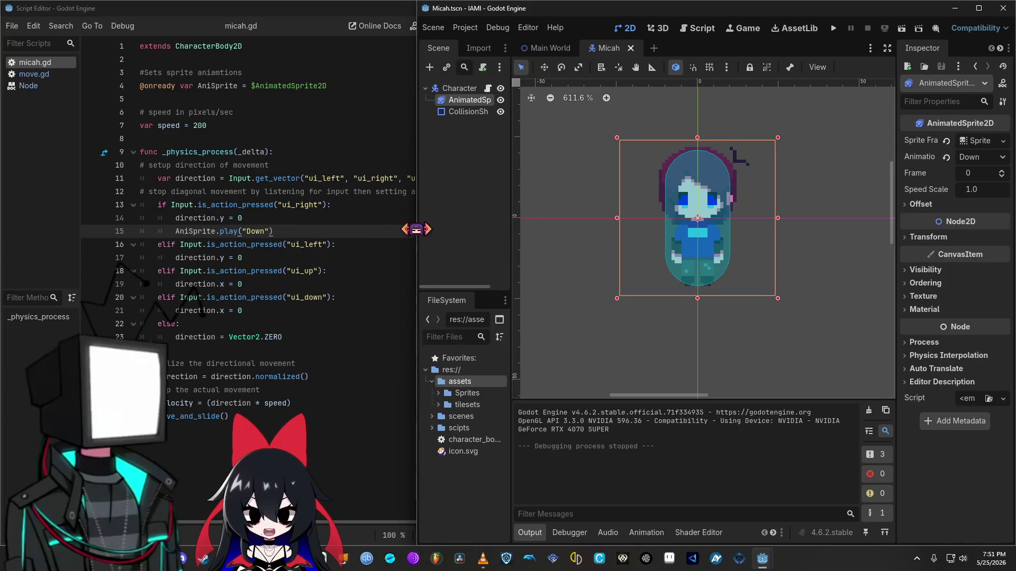
Step: Widen the Script Editor, change line 15 to play("right"), and maximize the main editor
drag(416, 229, 507, 229)
text(n)
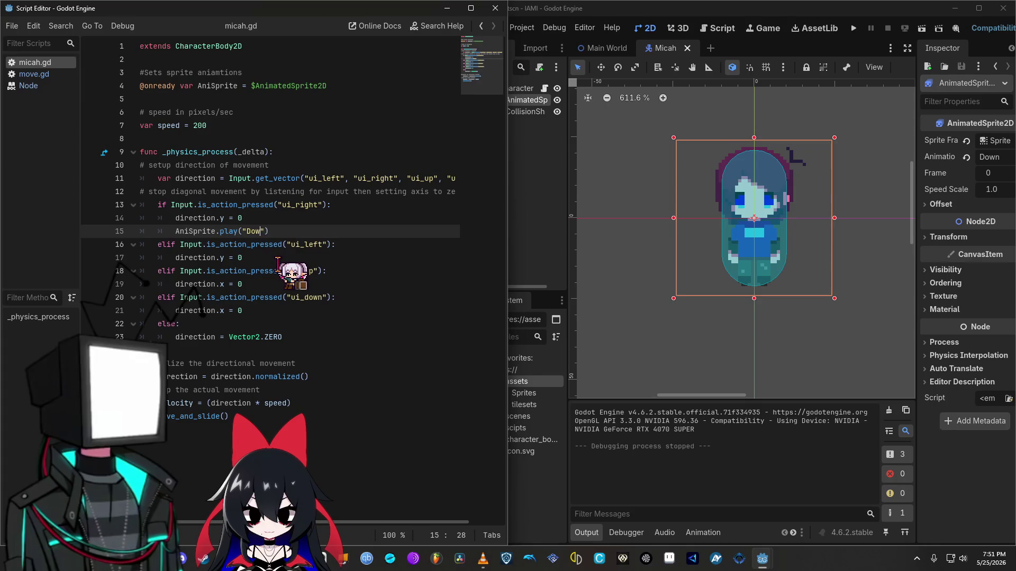
text(ight)
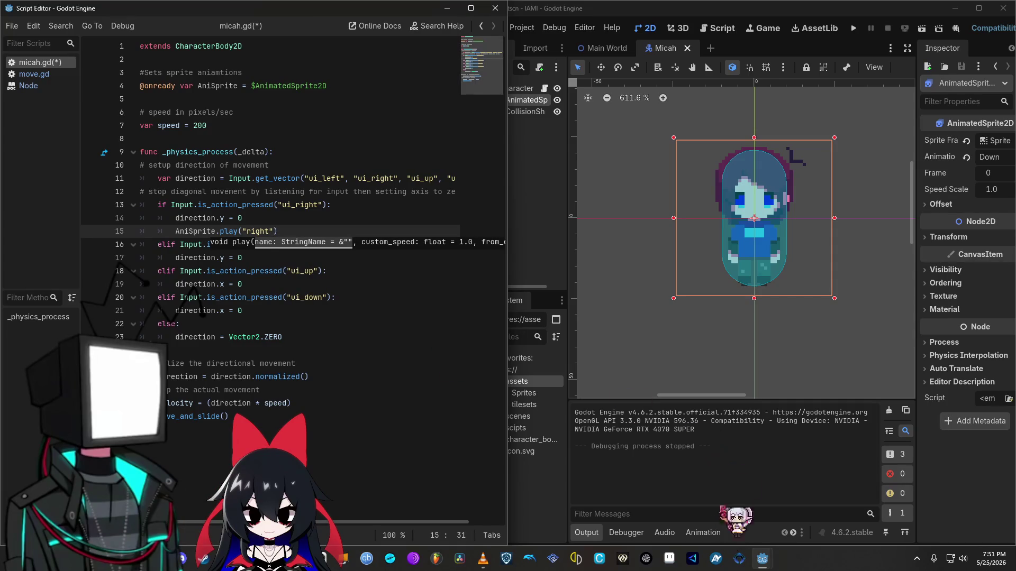
drag(796, 10, 543, 21)
double_click(545, 4)
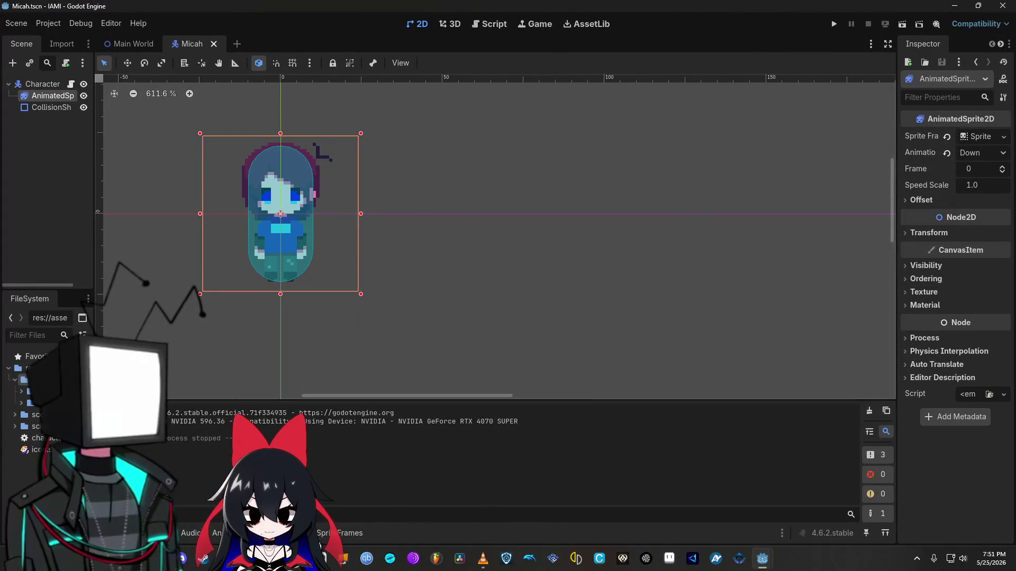
Step: In SpriteFrames, select the right animation and load Micah_Sprite_Sheet_.png from assets/Sprites
click(340, 532)
click(164, 458)
click(392, 389)
double_click(339, 175)
double_click(344, 170)
click(394, 175)
click(404, 456)
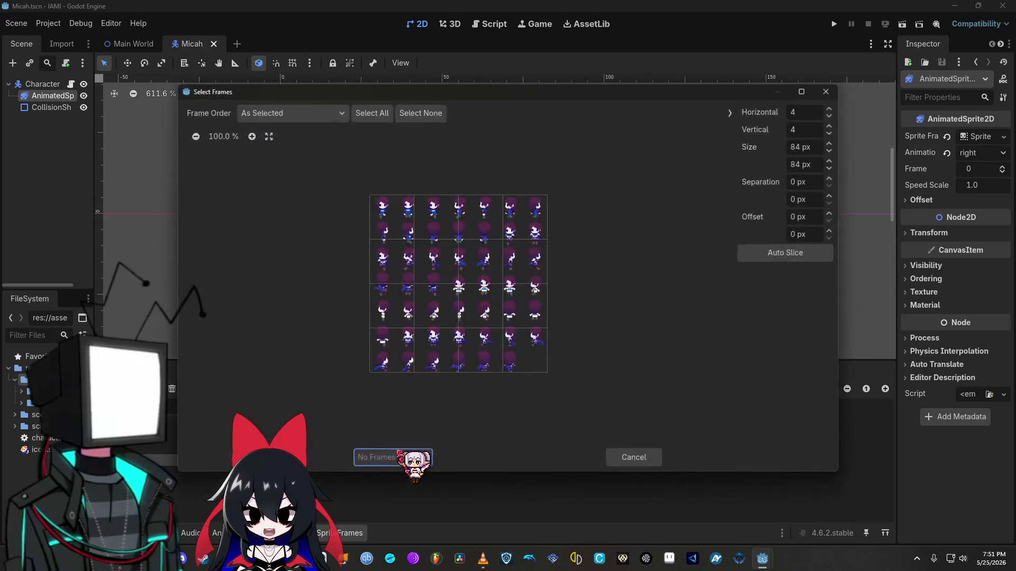
Step: Auto-slice the sheet into a 7×7 grid and add three right-facing frames
click(810, 248)
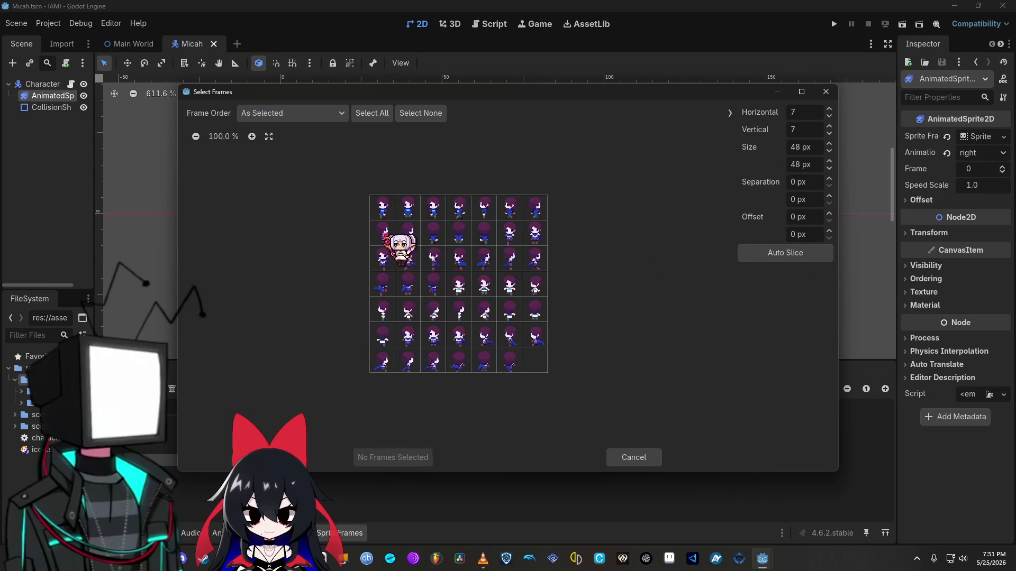
click(385, 235)
click(535, 232)
click(535, 207)
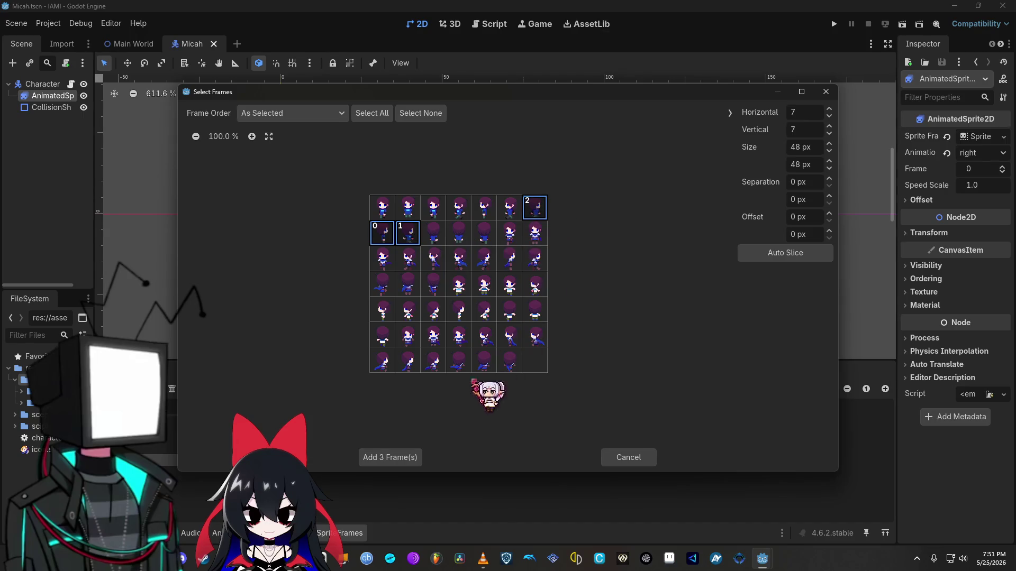
click(404, 458)
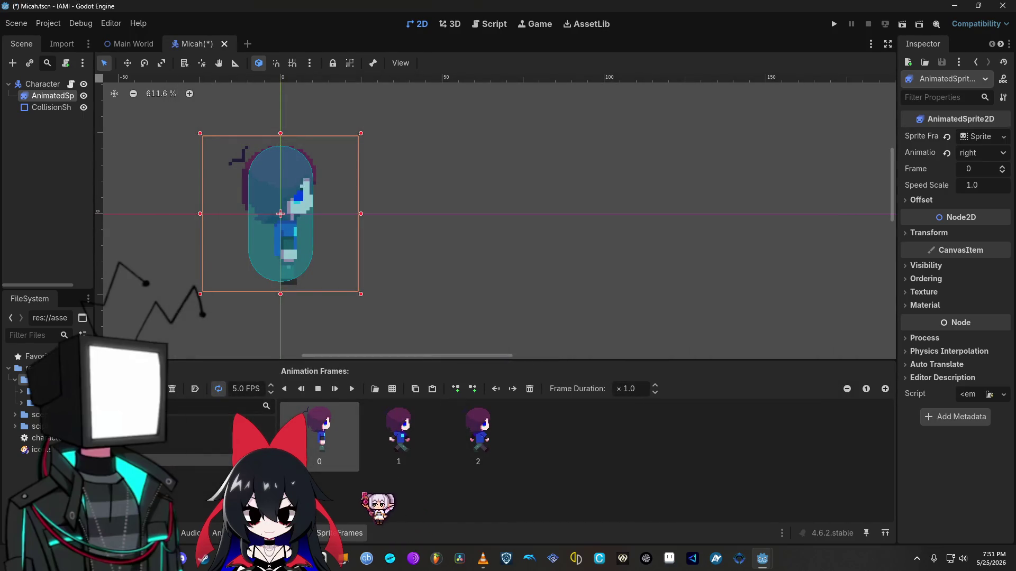
Step: Paste a copy of a frame as frame 3 and move it to the start of right
right_click(341, 453)
click(325, 416)
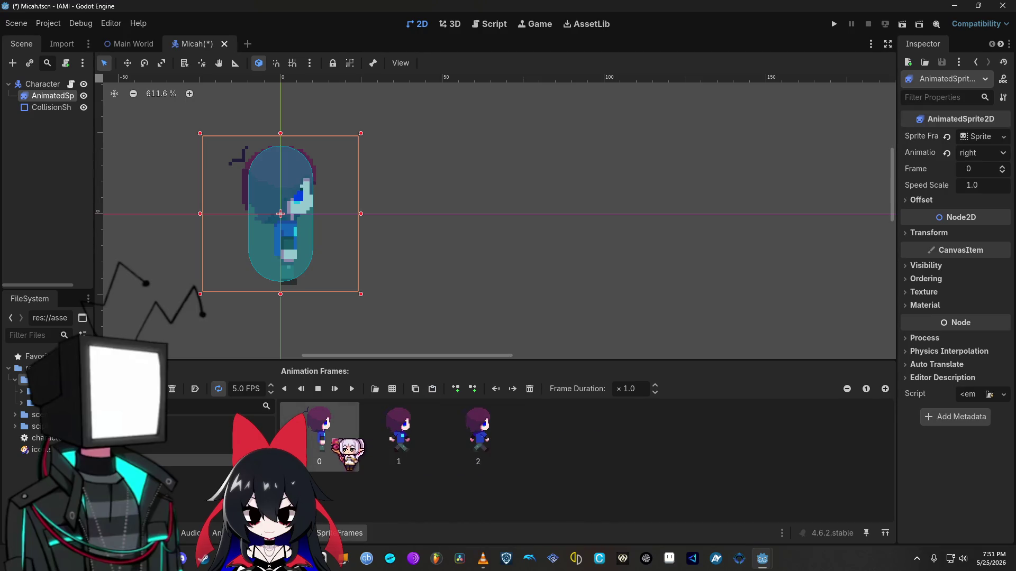
right_click(320, 442)
click(320, 442)
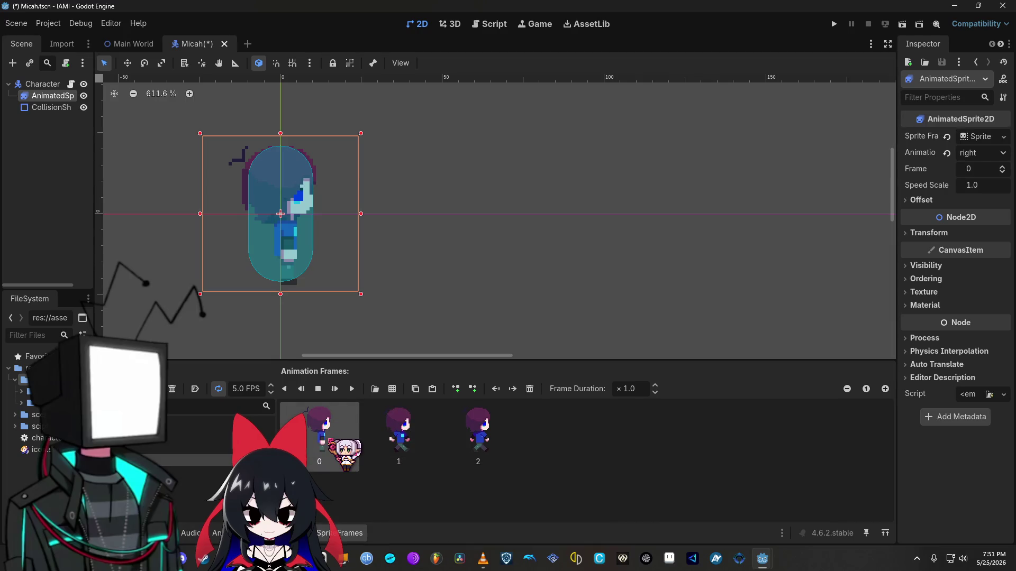
key(ctrl+v)
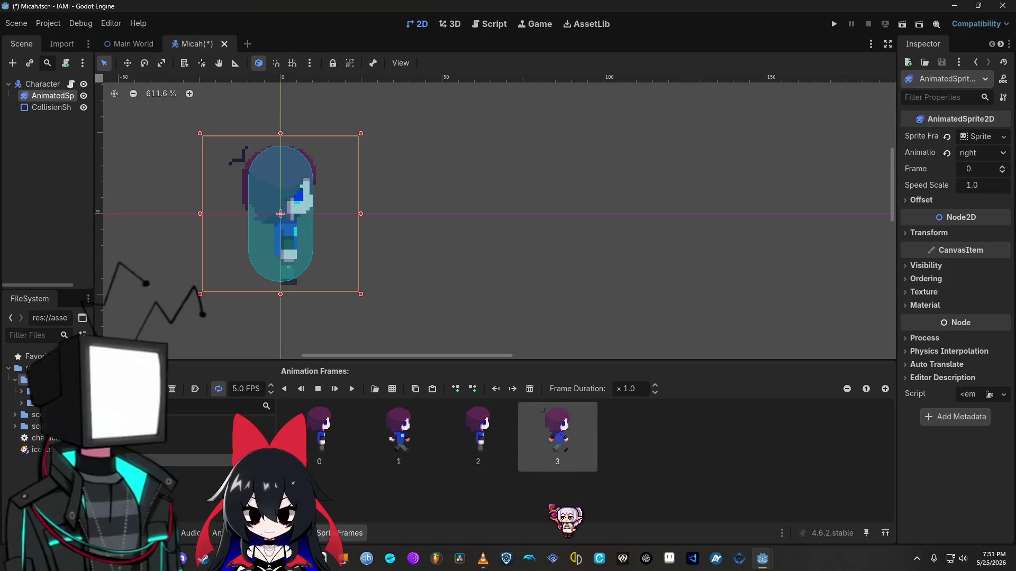
drag(321, 451, 321, 451)
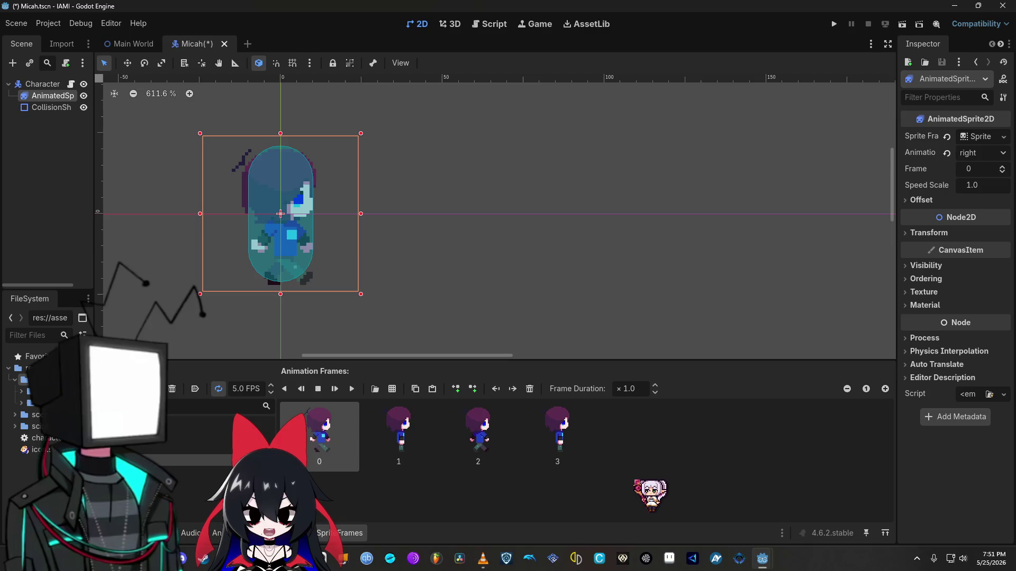
click(260, 425)
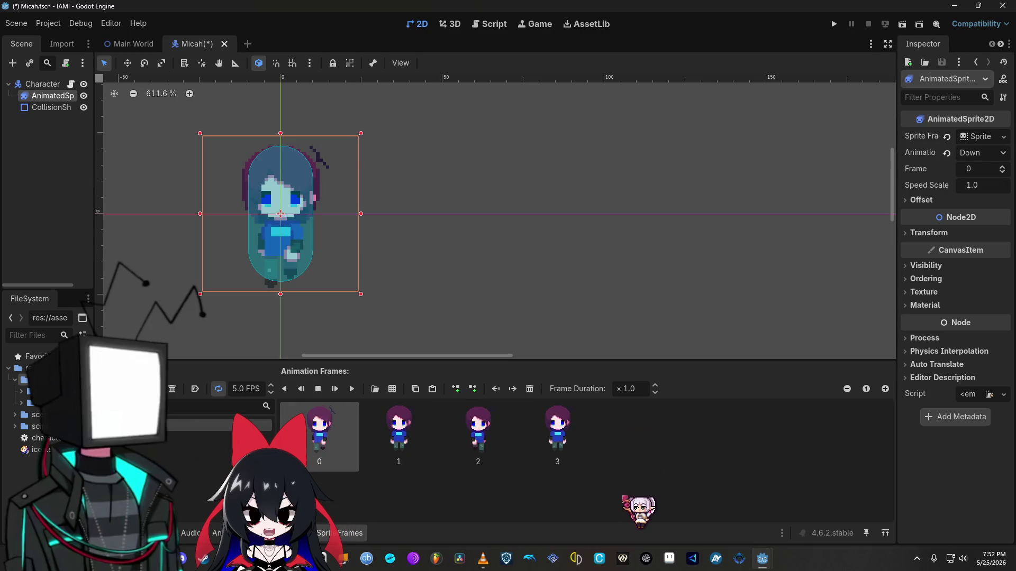
click(201, 448)
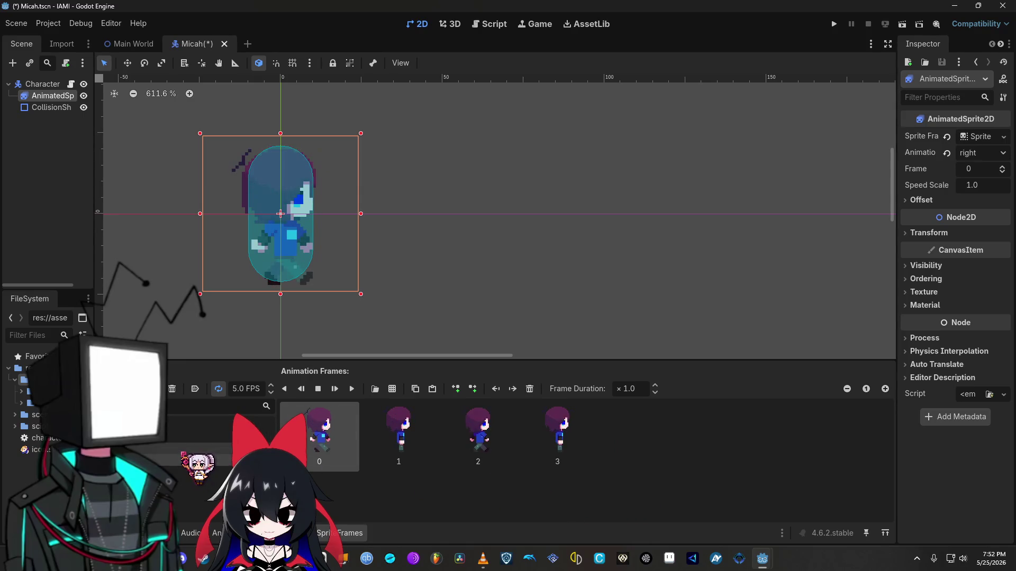
Step: Give the left animation three top-row frames plus a copy of frame 1 as frame 3
click(191, 456)
click(392, 389)
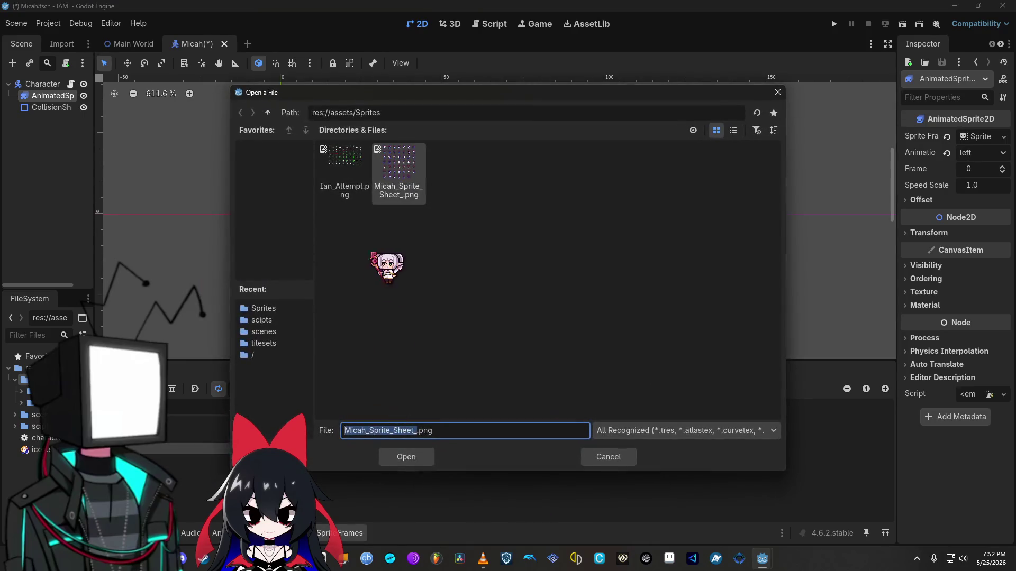
click(406, 457)
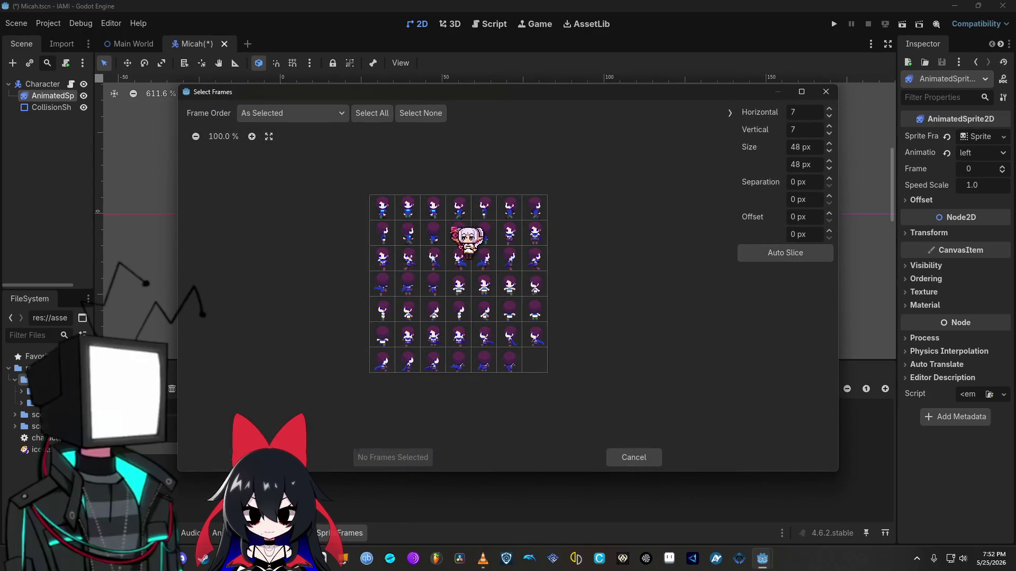
drag(463, 210, 506, 214)
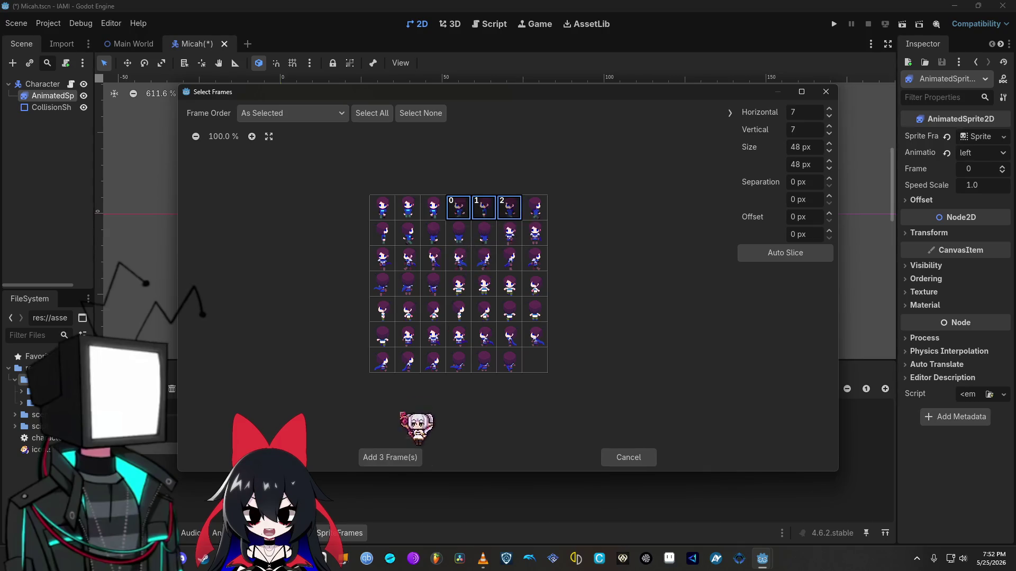
click(395, 458)
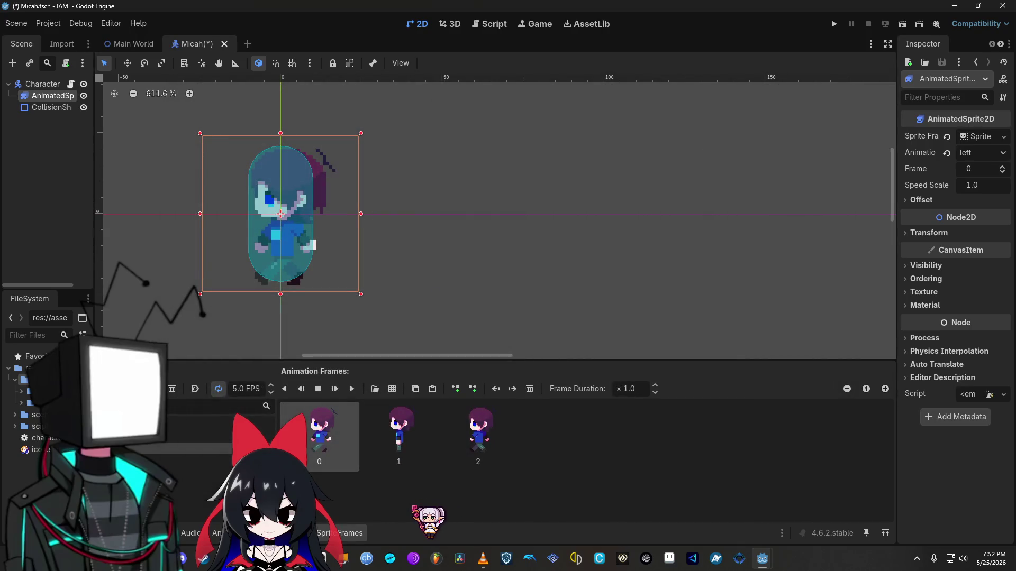
right_click(404, 435)
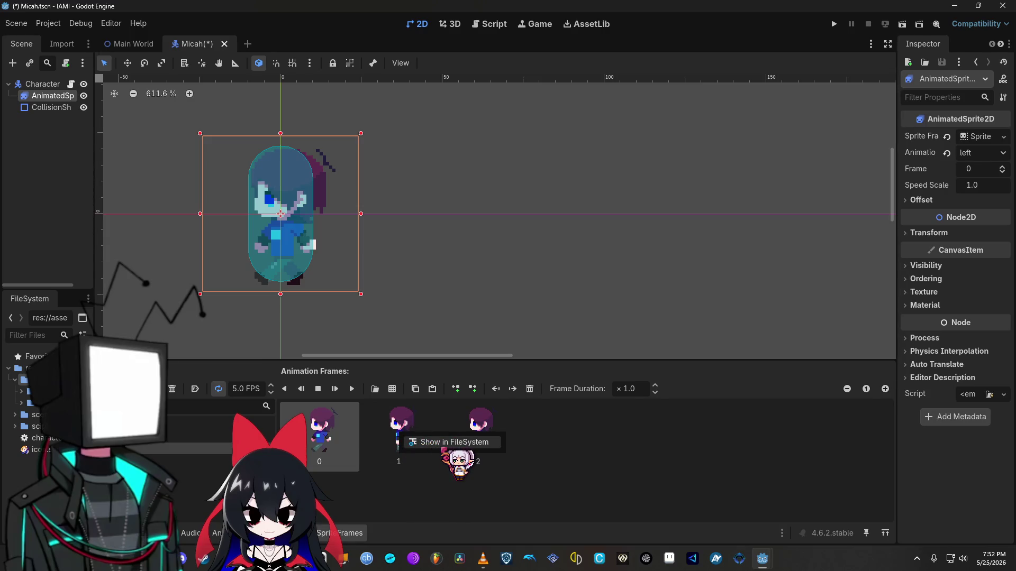
click(407, 437)
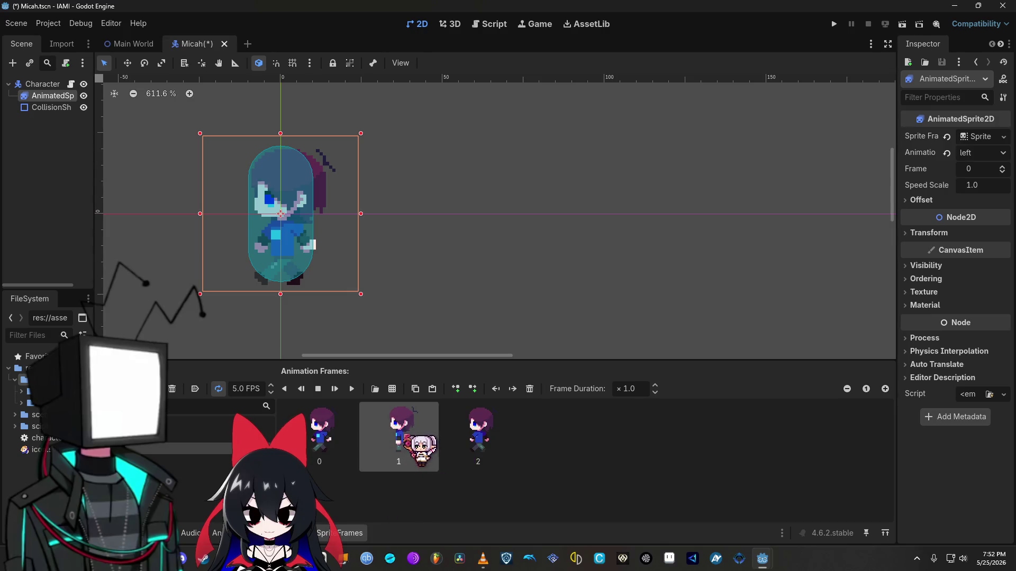
key(ctrl+c)
key(ctrl+v)
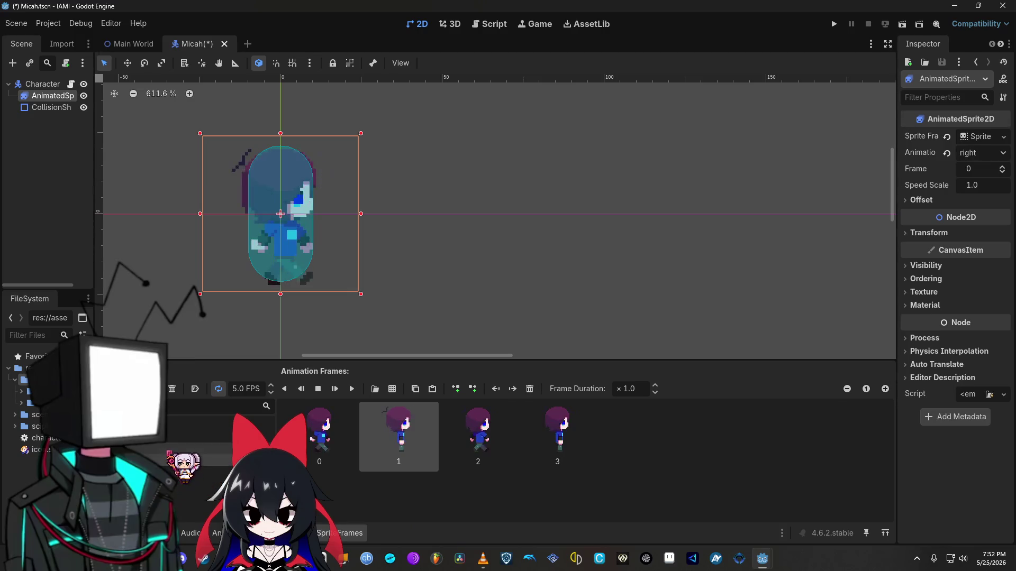
Step: Give the Up animation three row-2 walking frames plus a copy of the middle frame
click(220, 437)
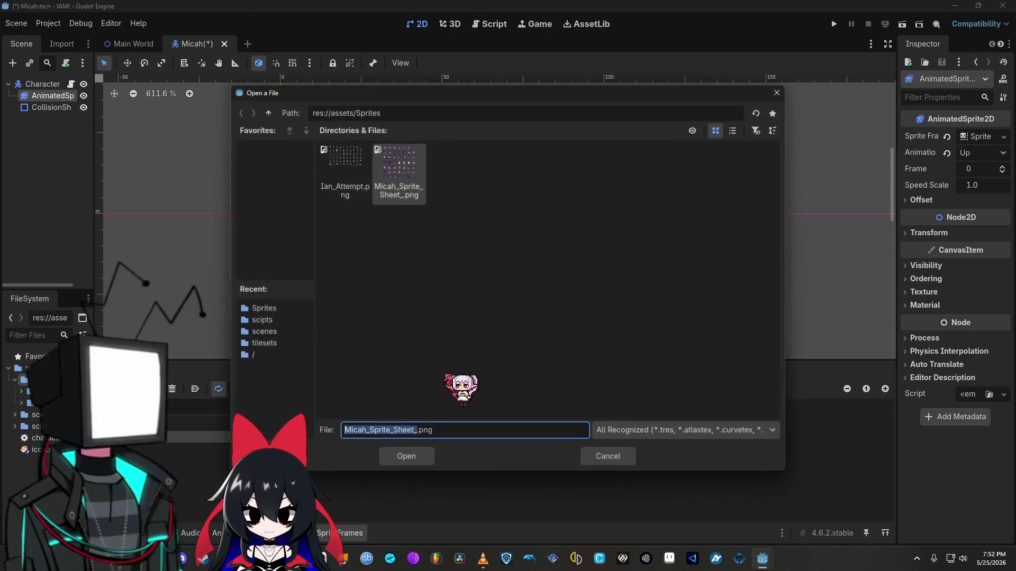
click(375, 389)
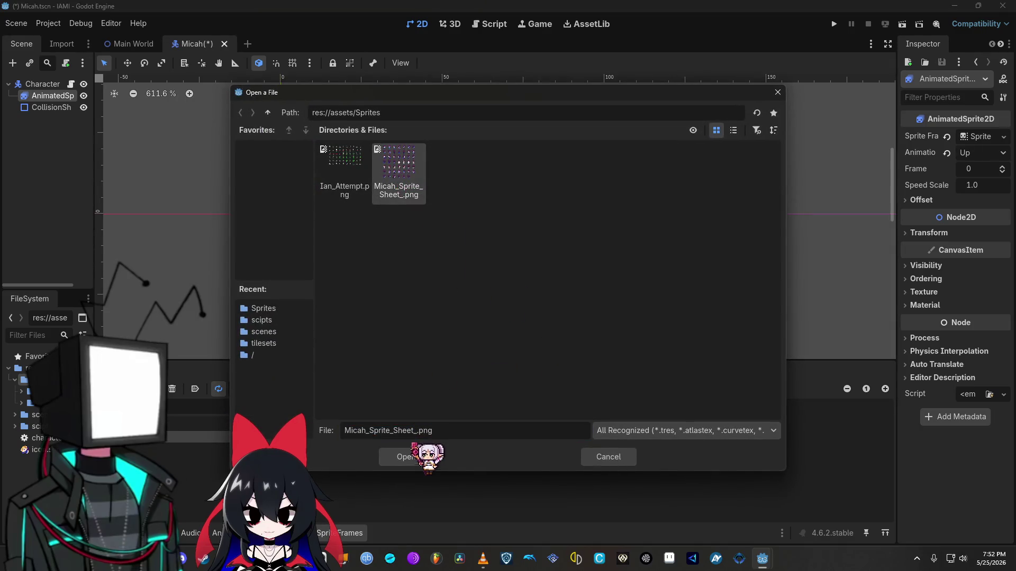
click(410, 457)
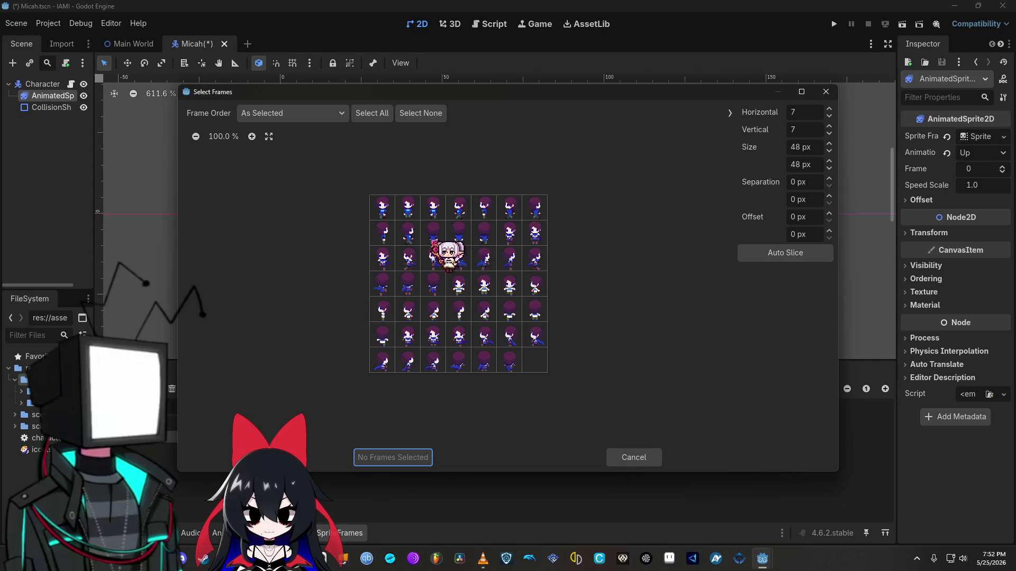
click(433, 233)
click(458, 233)
click(484, 233)
click(401, 456)
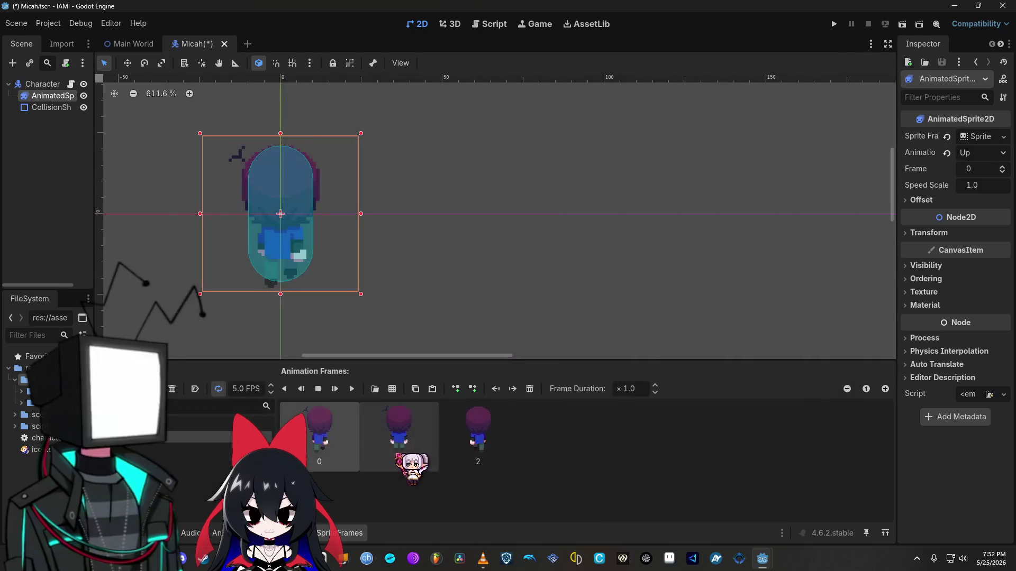
key(ctrl+c)
key(ctrl+v)
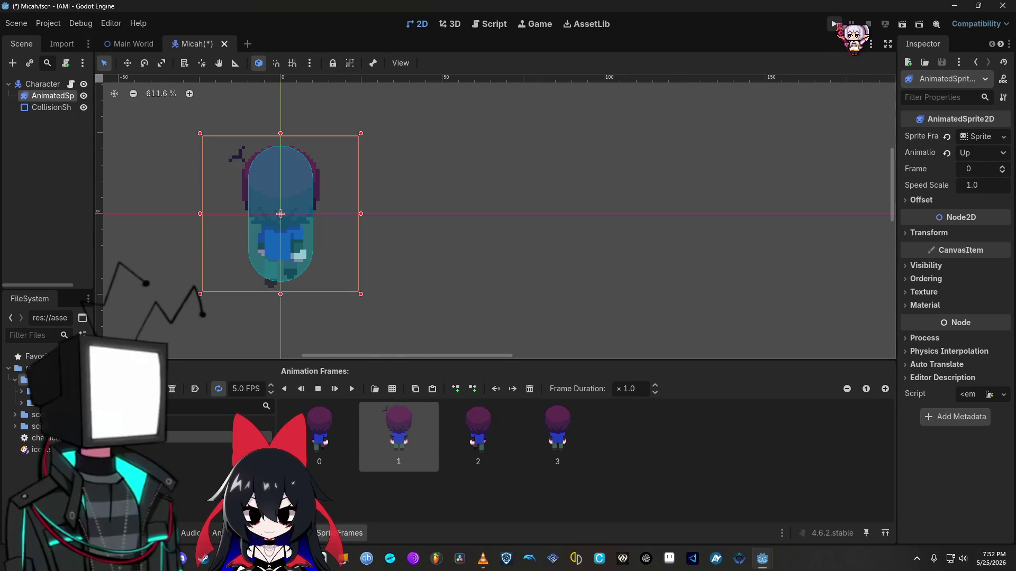
Step: Run the game, walk the character up, down and right, then close it
click(835, 24)
key(Up)
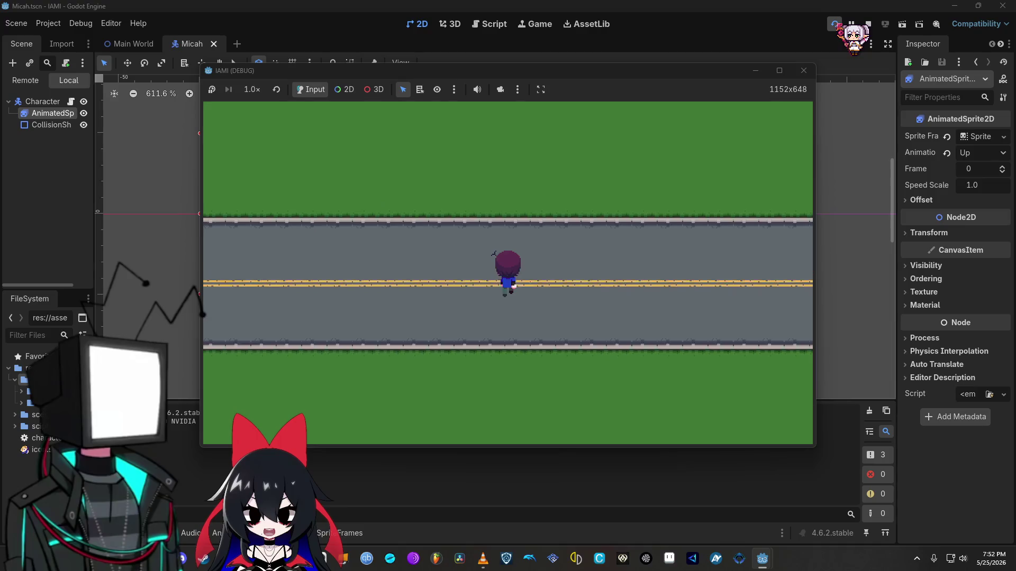
key(Down)
key(Right)
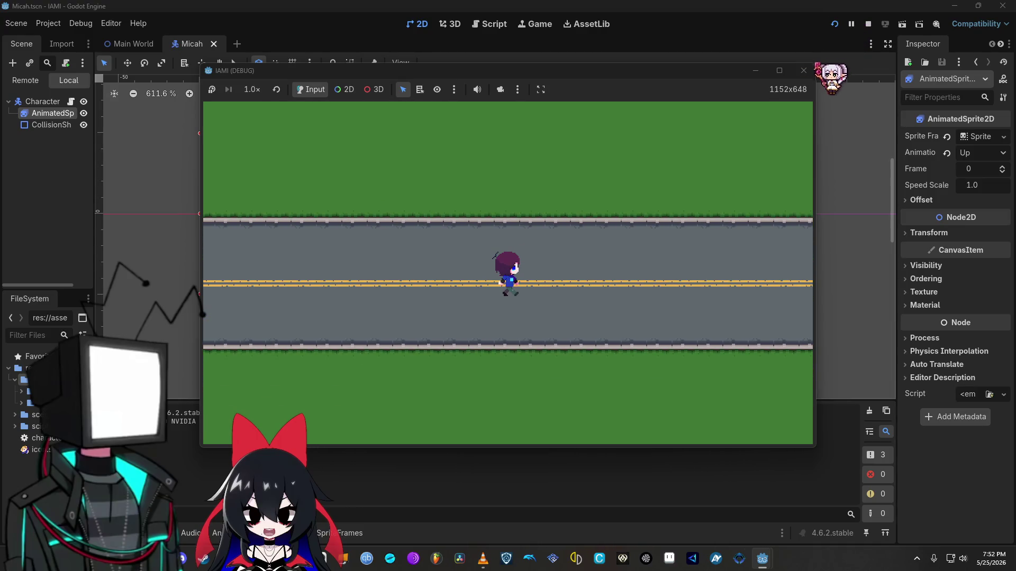
click(803, 70)
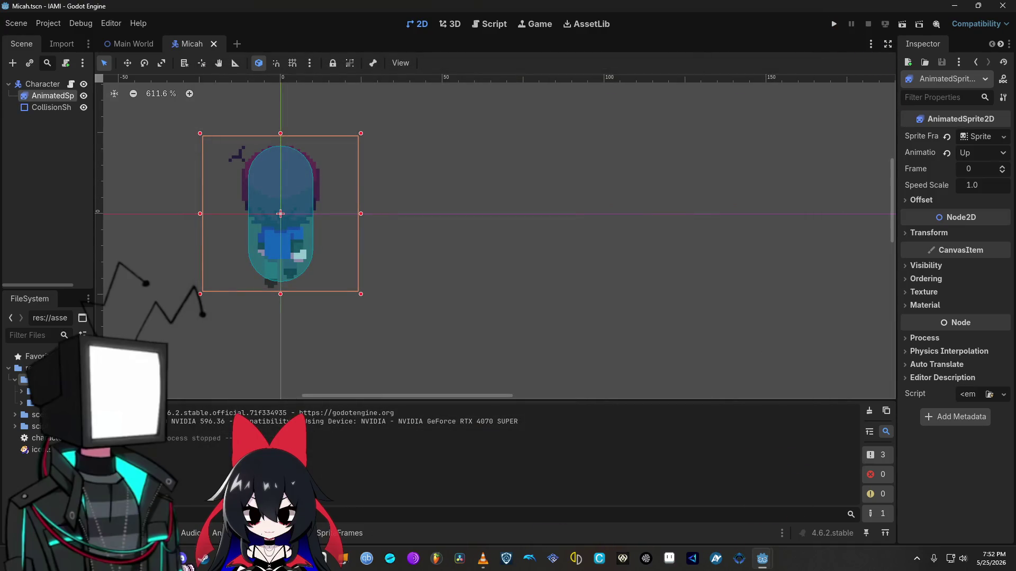
Step: Copy the play("right") line and add new lines in the left, up and down branches, pasting into down
mouse_move(762, 558)
click(751, 500)
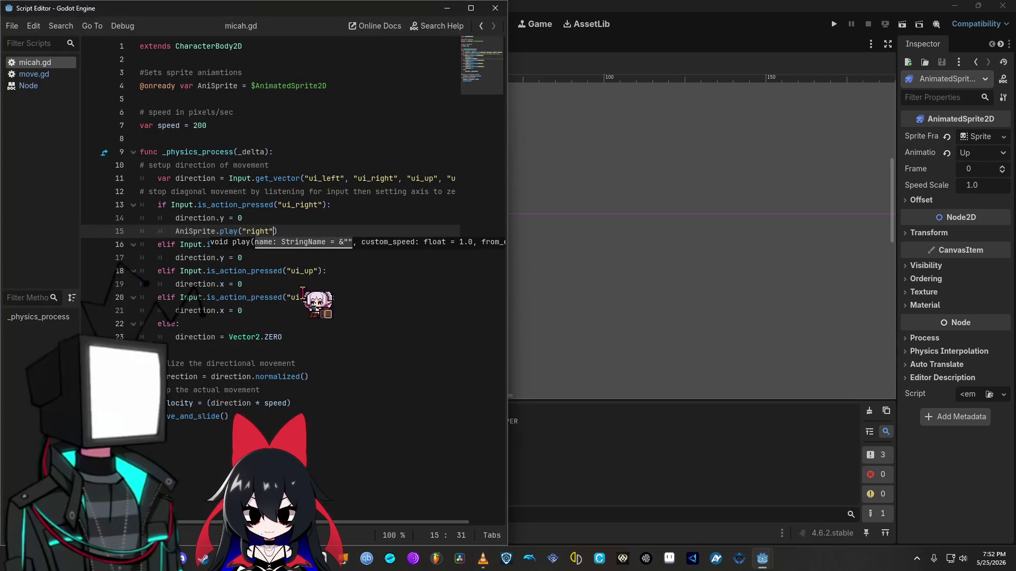
mouse_move(283, 233)
mouse_down()
mouse_move(138, 234)
mouse_move(176, 231)
mouse_up()
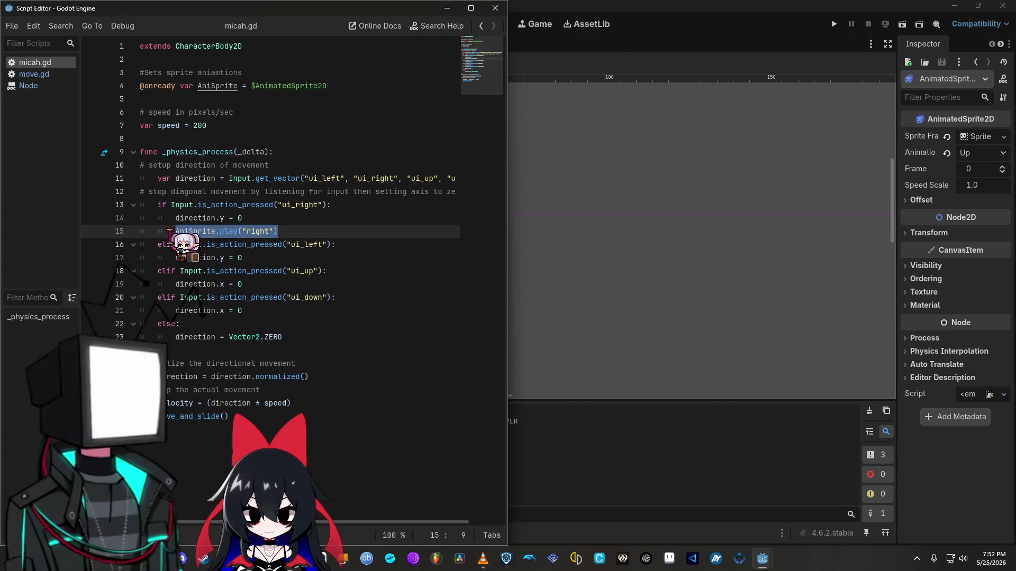
click(254, 257)
key(Return)
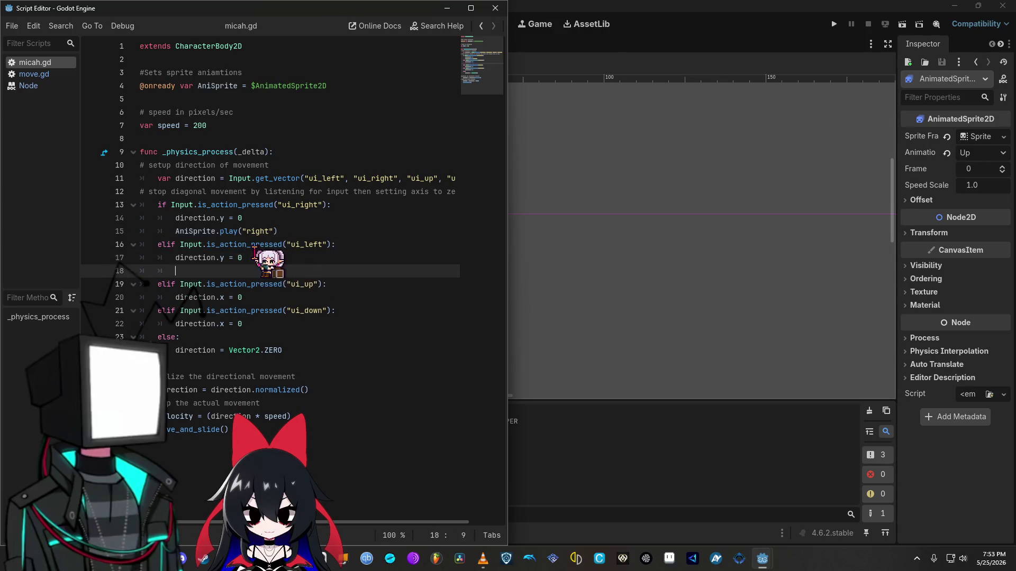
click(261, 297)
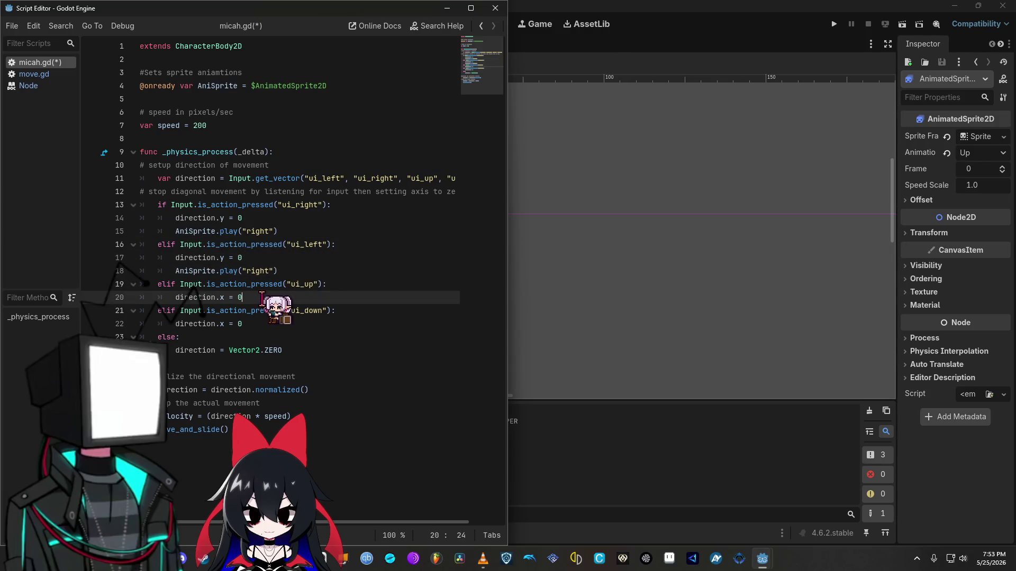
key(Return)
click(269, 337)
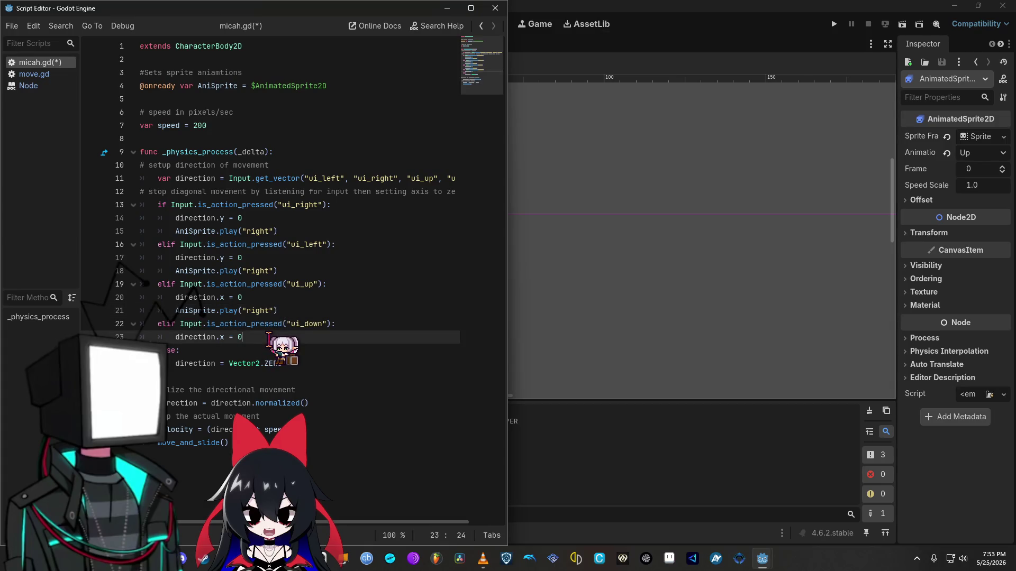
key(Return)
key(ctrl+v)
Step: Rename the animation to "Down" on line 24 and "Up" on line 21
click(269, 350)
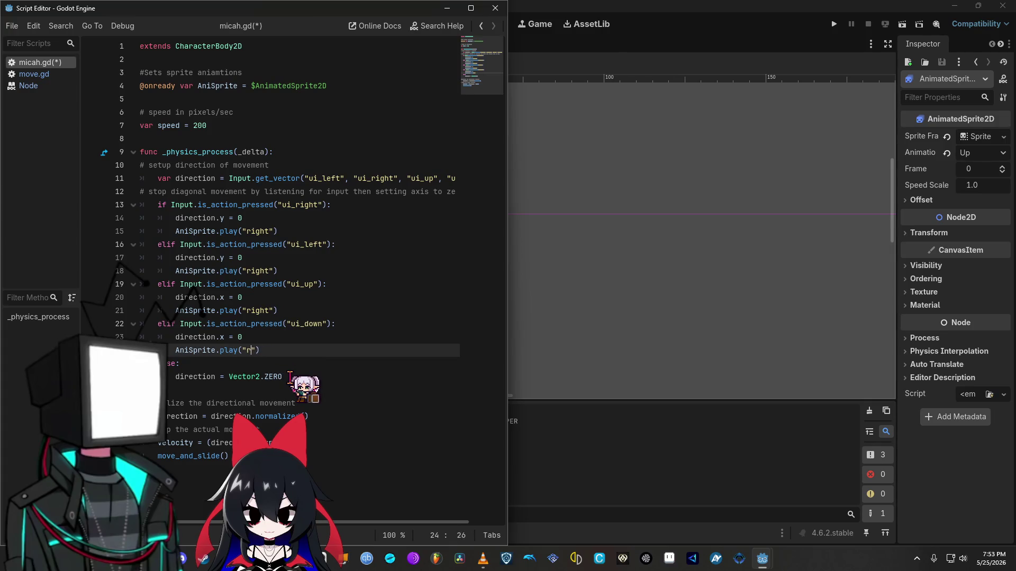
key(BackSpace)
key(BackSpace)
text(donw)
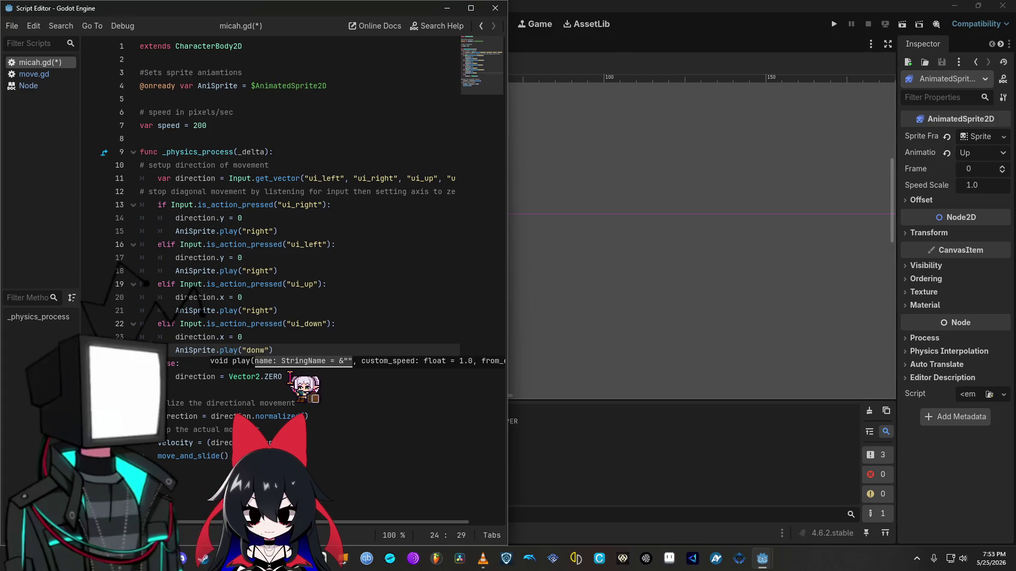
text(Dow)
key(Return)
click(270, 311)
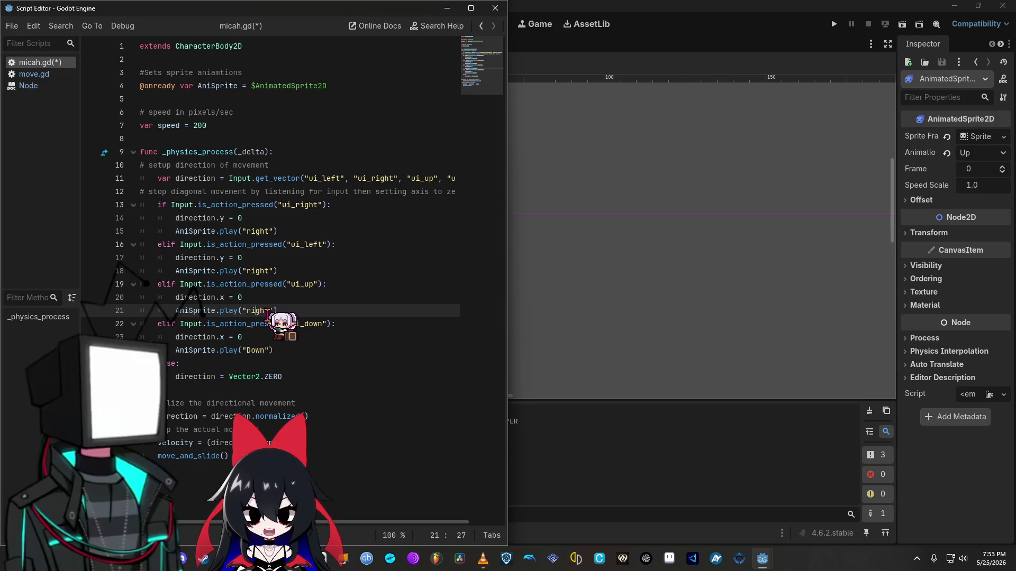
drag(270, 310, 249, 312)
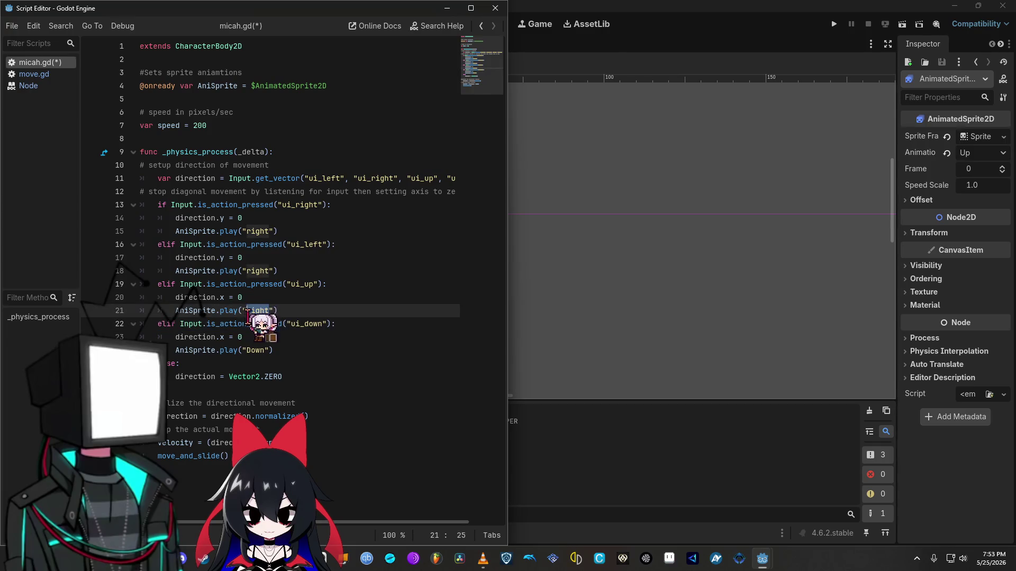
text(Up)
key(BackSpace)
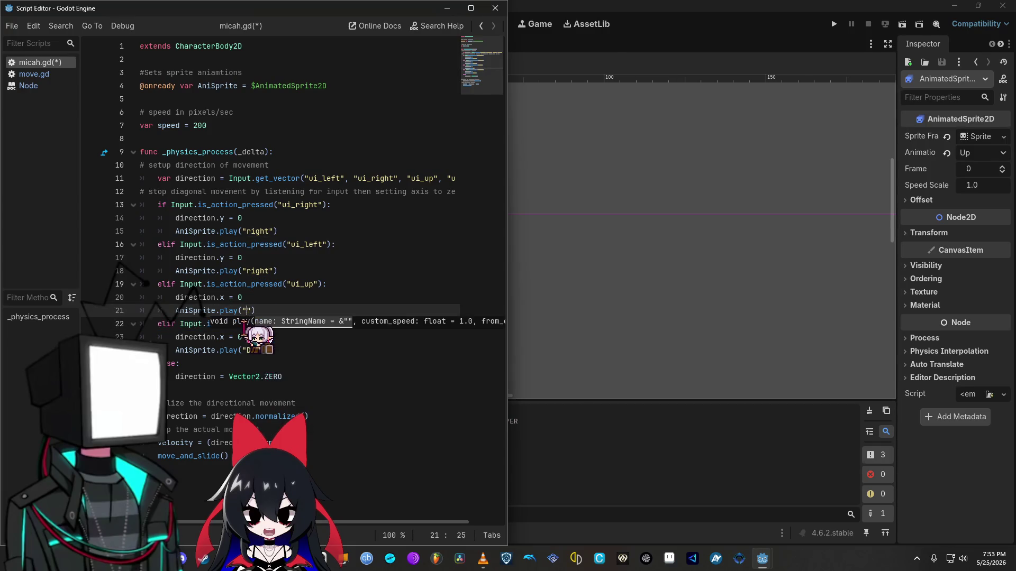
text(uo)
key(BackSpace)
text(p)
key(Return)
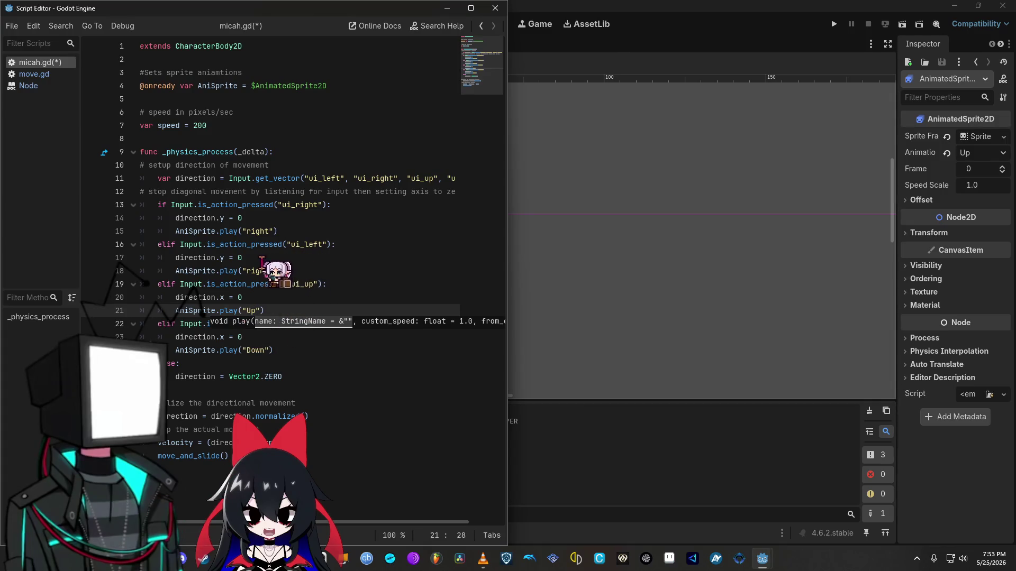
Step: Change line 18 to play("left") and start a new line typing AniSprite
double_click(262, 271)
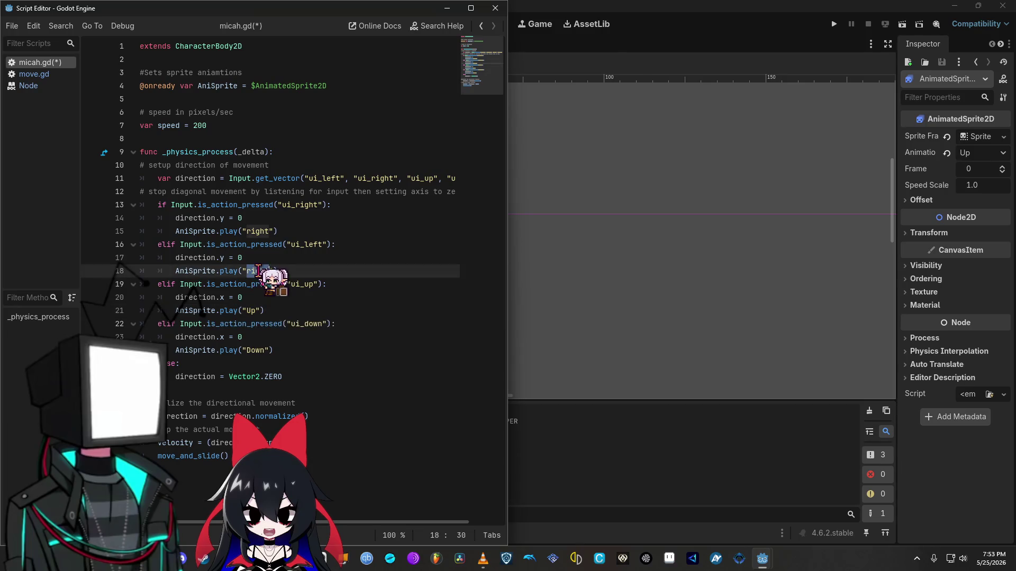
text(U)
text(eft)
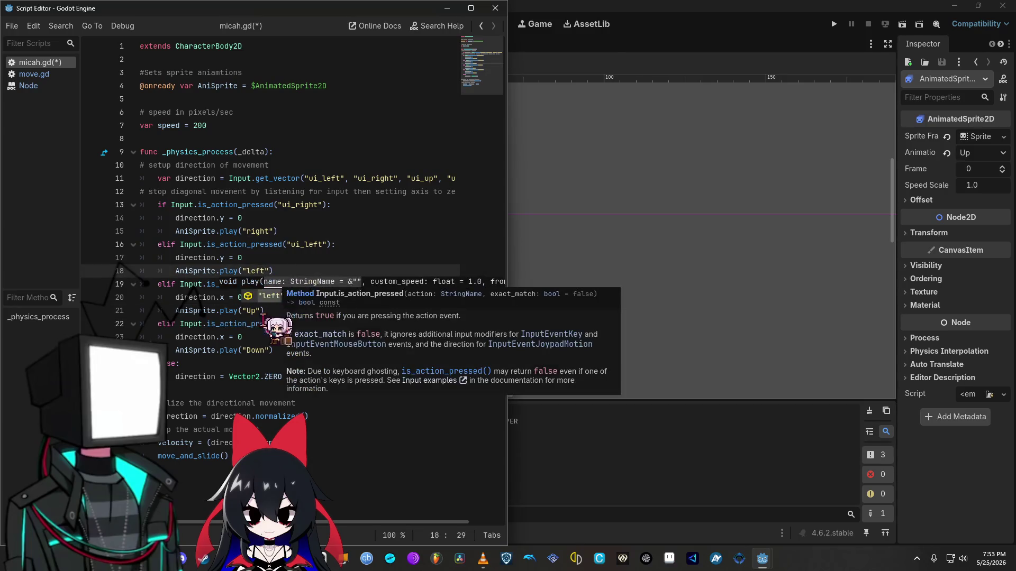
key(Return)
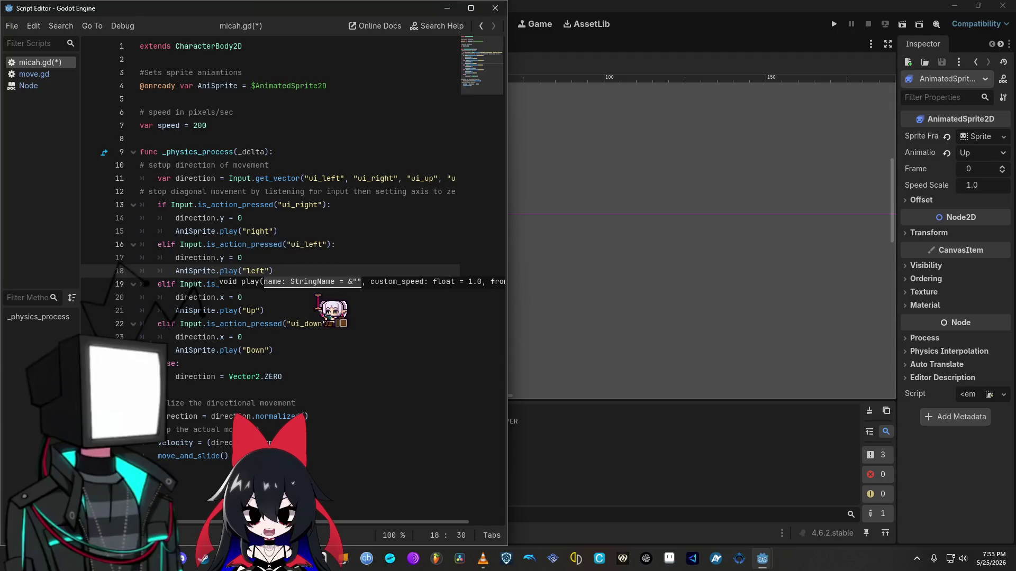
click(296, 271)
key(Return)
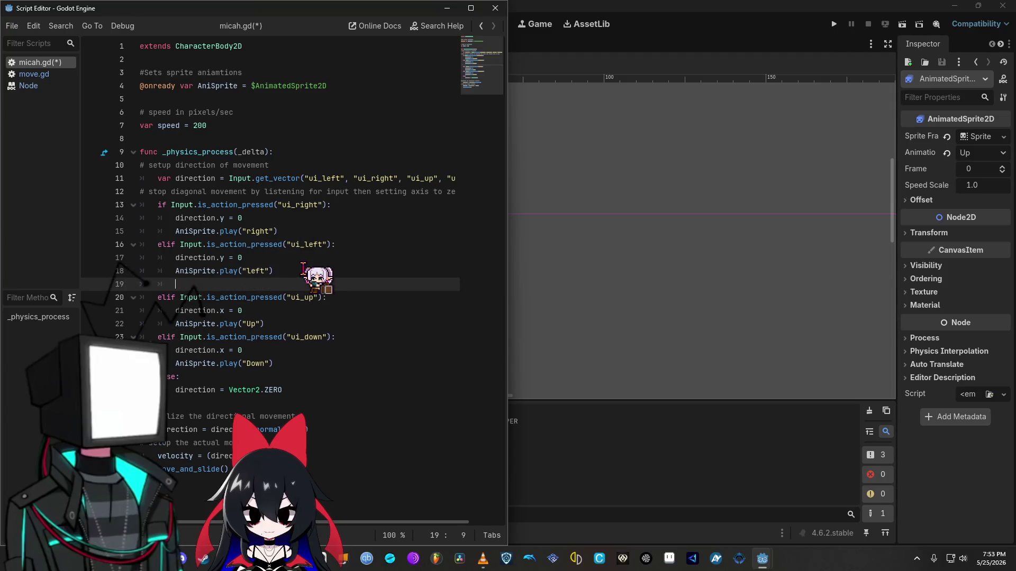
text(elseanis)
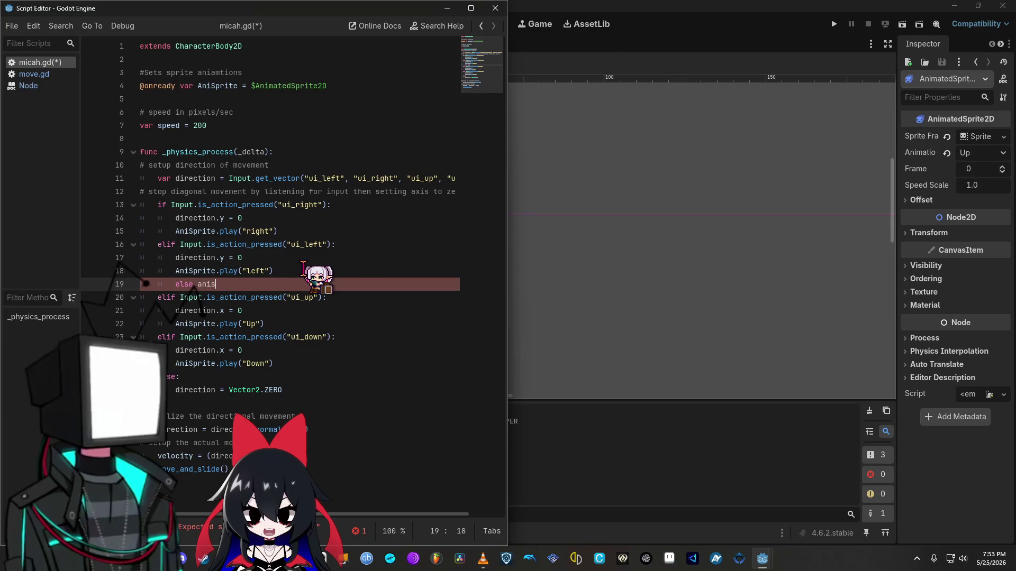
text(ni)
text(Sprite.stop)
Step: Check the docs' 'Controlling the animation' section, then complete line 19 to AniSprite.stop
mouse_move(288, 8)
mouse_down()
mouse_move(642, 38)
mouse_move(476, 10)
mouse_move(398, 161)
mouse_up()
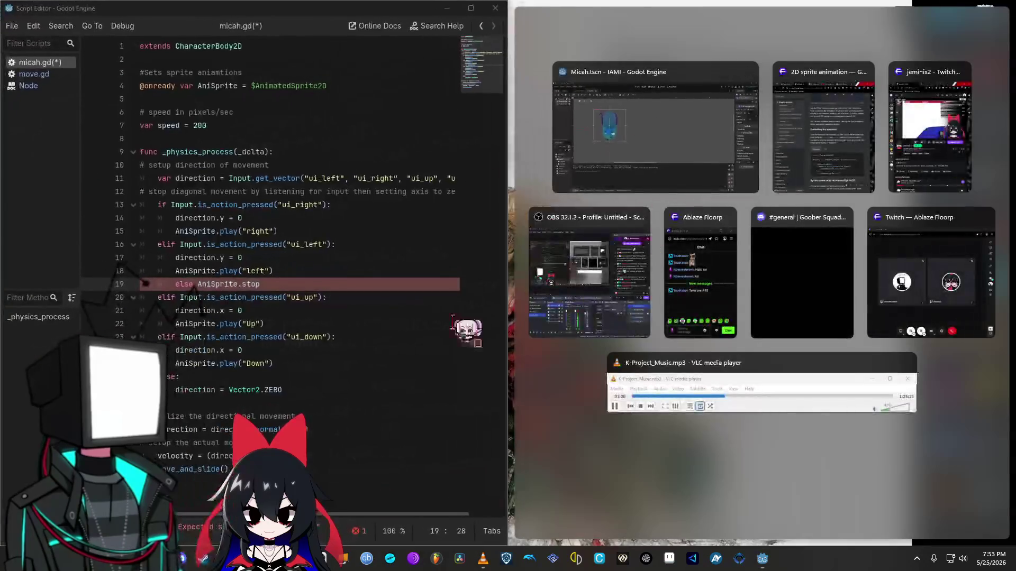
click(859, 134)
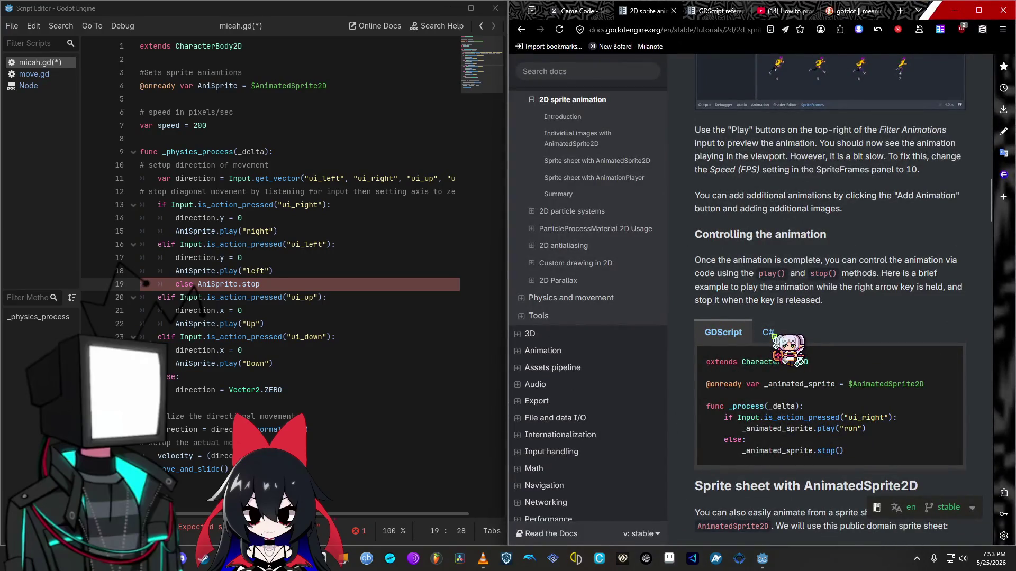
click(954, 11)
click(231, 284)
text(te.stop)
shift+click(171, 284)
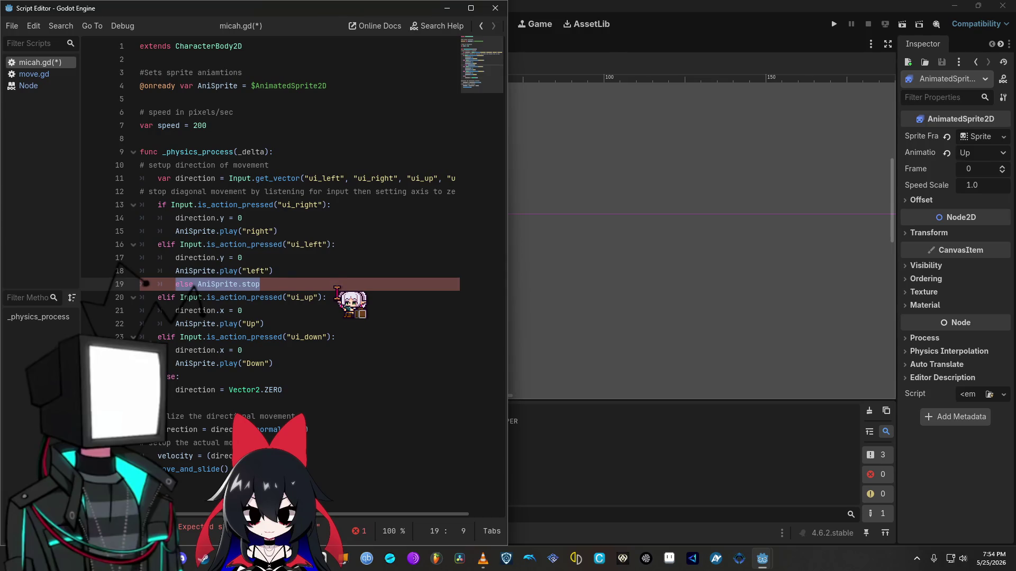
Step: Copy the else AniSprite.stop line, paste it into the up branch, then undo that paste
key(End)
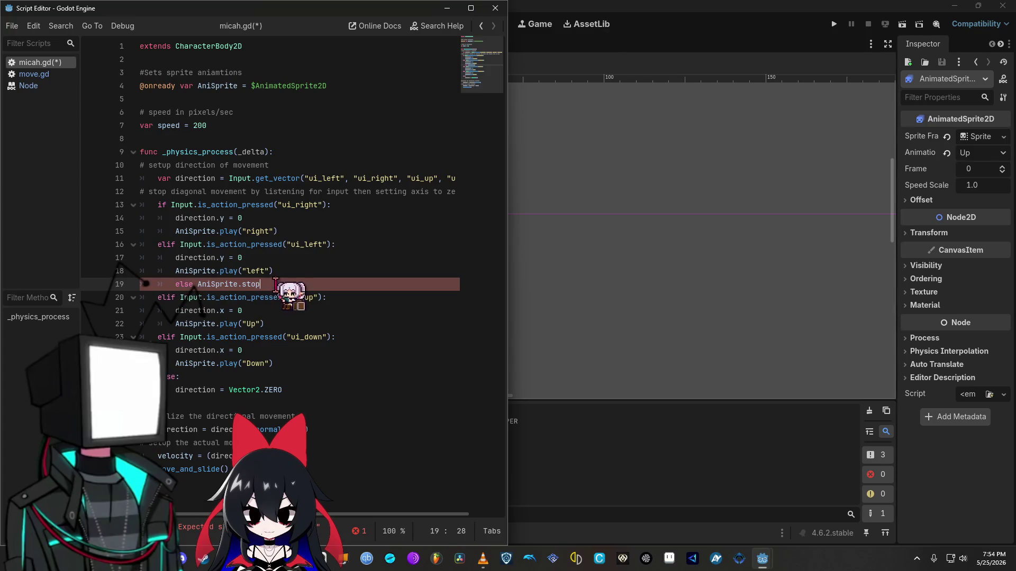
key(shift+Home)
key(ctrl+c)
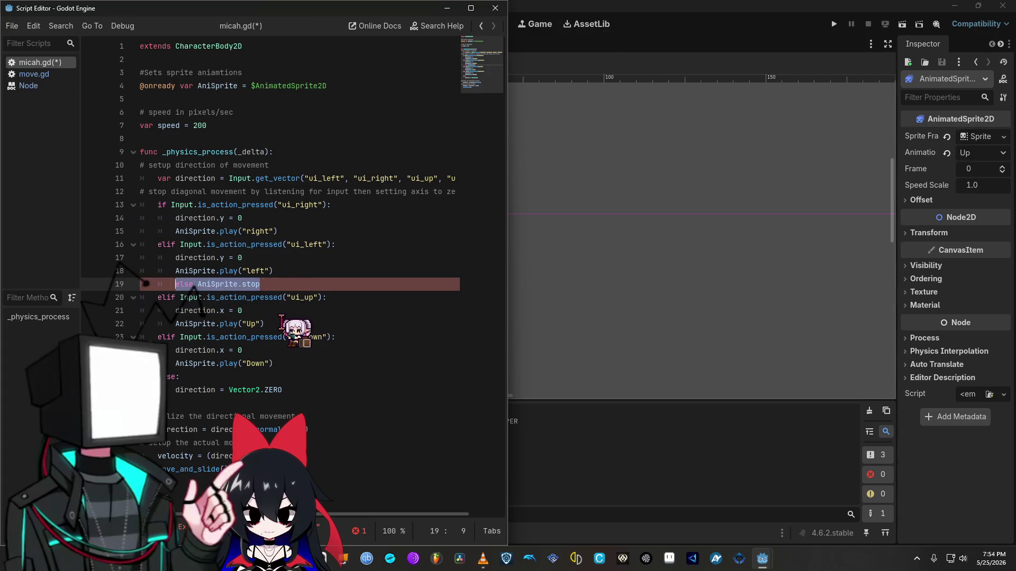
click(274, 324)
key(Return)
key(ctrl+v)
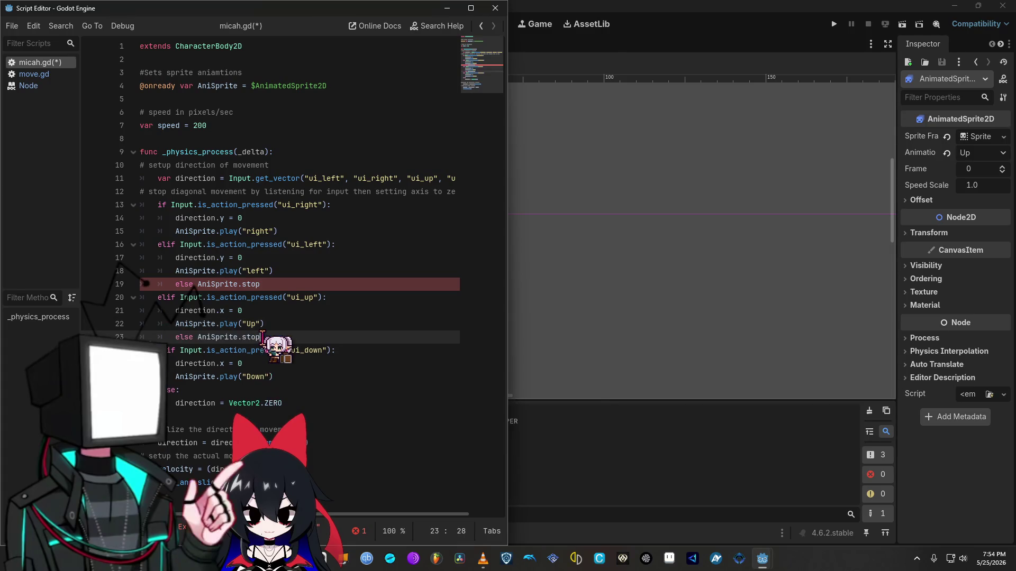
click(294, 377)
key(ctrl+z)
Step: Move the else AniSprite.stop line from line 19 to line 27 and run the game
drag(294, 286, 170, 286)
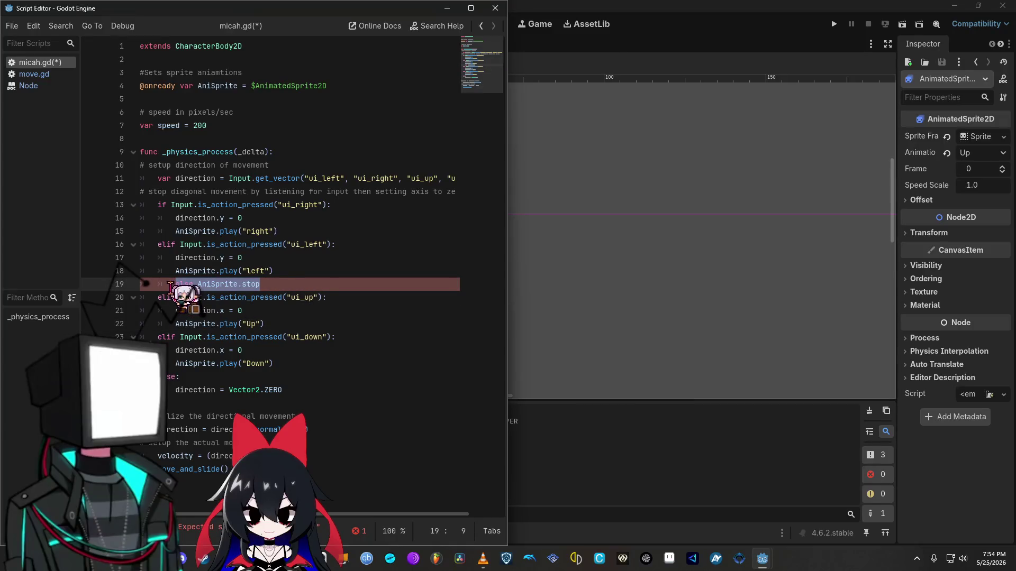
key(BackSpace)
key(BackSpace)
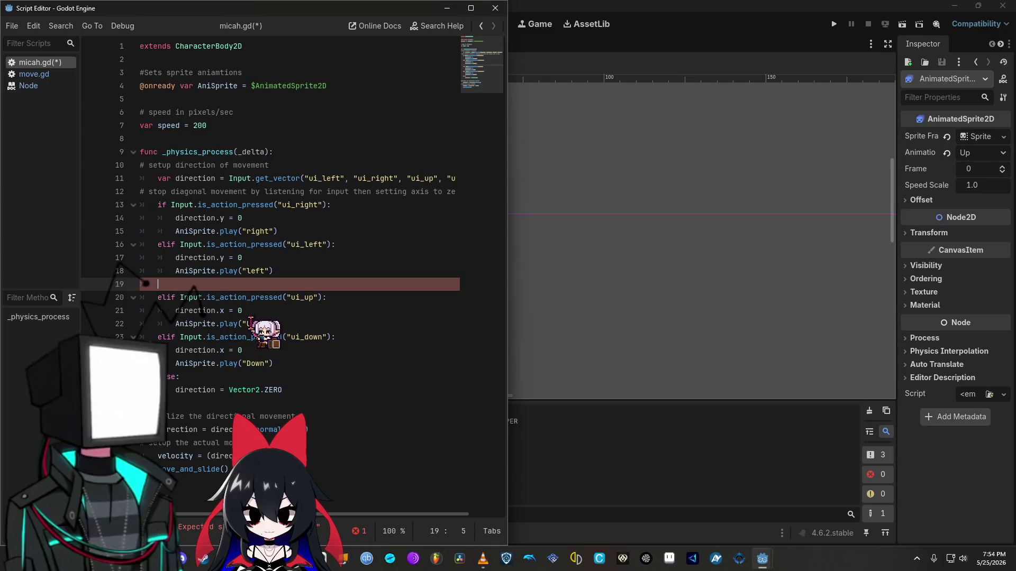
key(BackSpace)
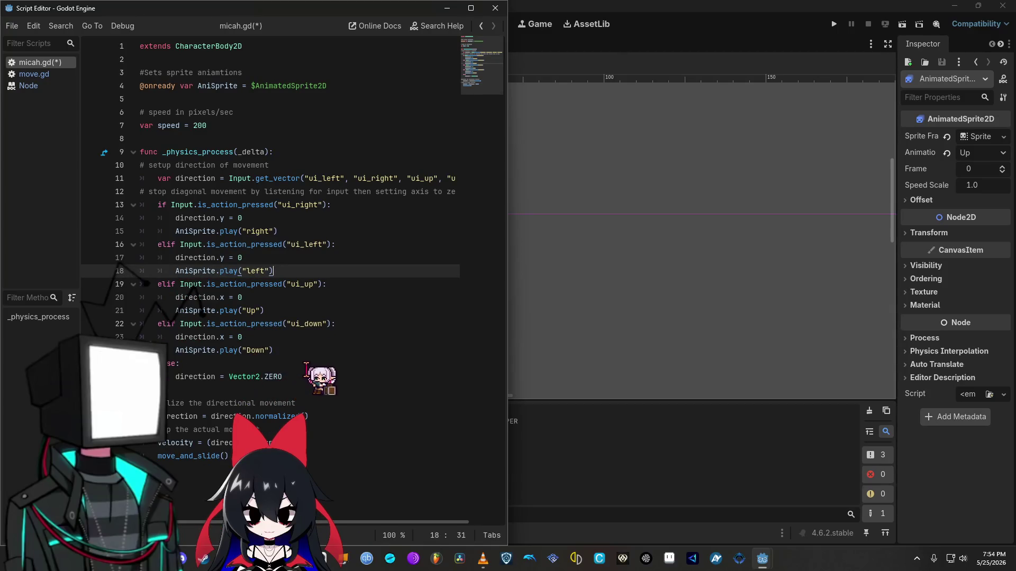
click(306, 375)
key(Return)
key(ctrl+v)
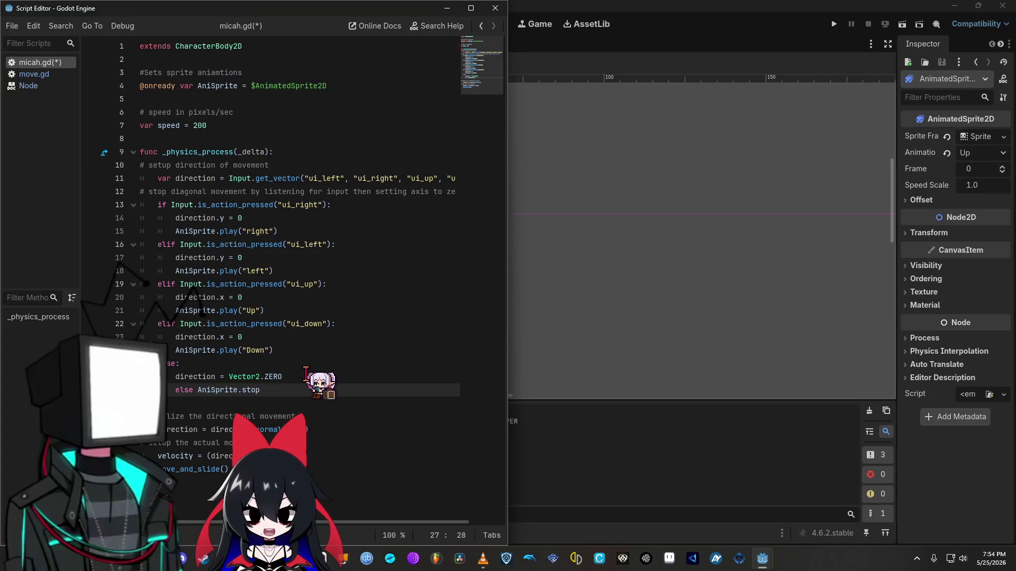
click(409, 71)
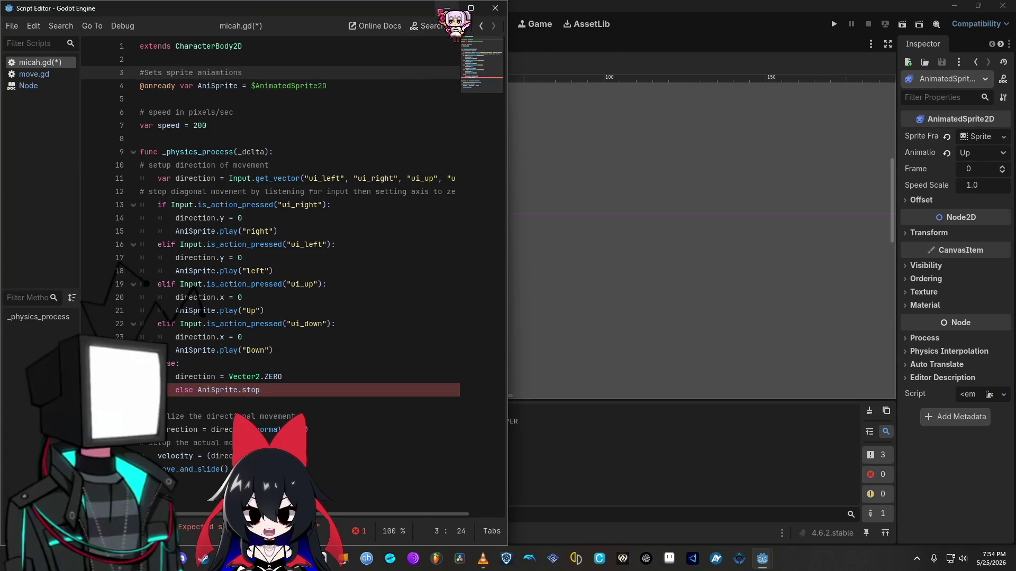
click(834, 24)
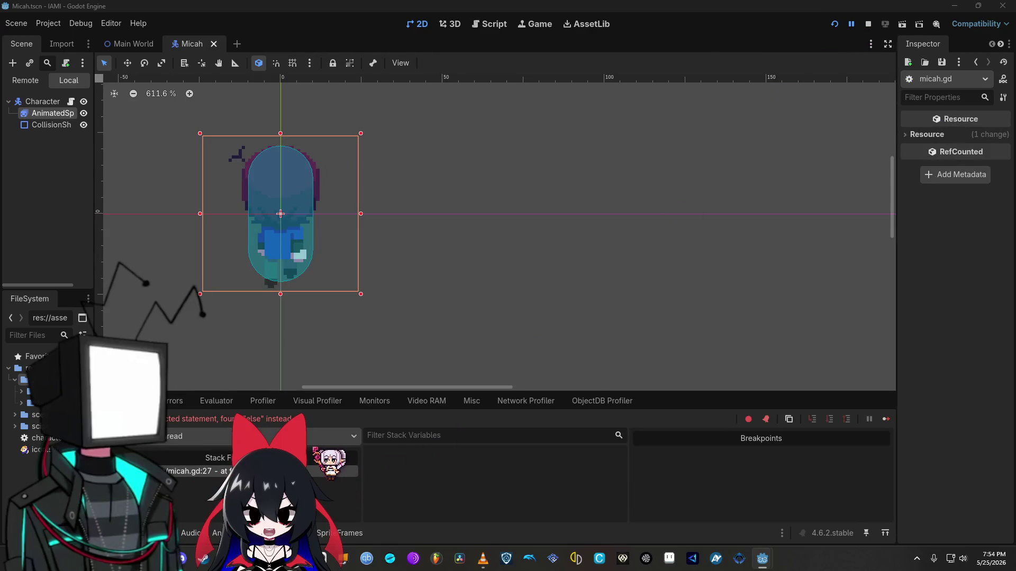
Step: Delete the stray 'else' before AniSprite.stop on line 27 and relaunch the game
mouse_move(762, 558)
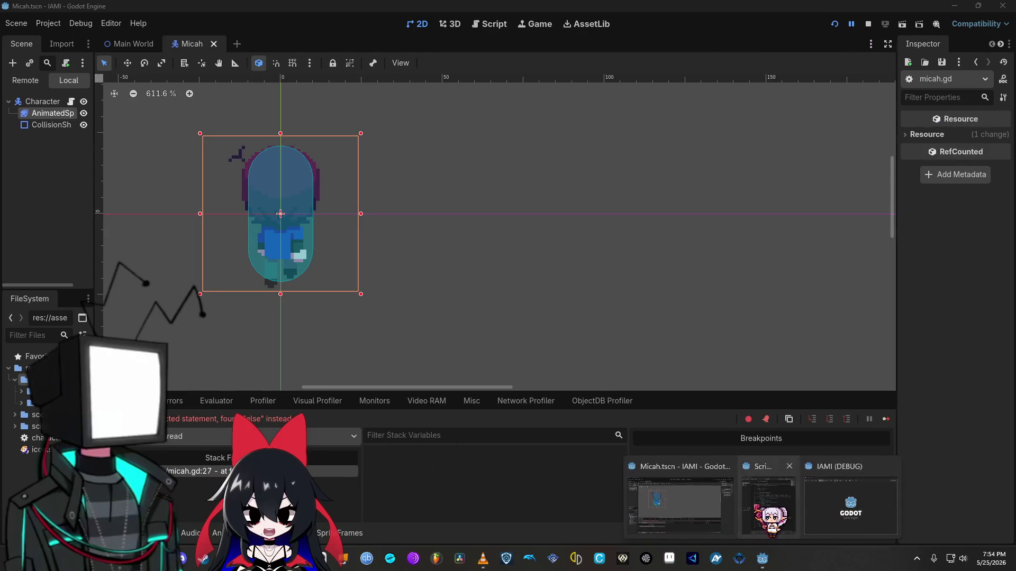
click(778, 503)
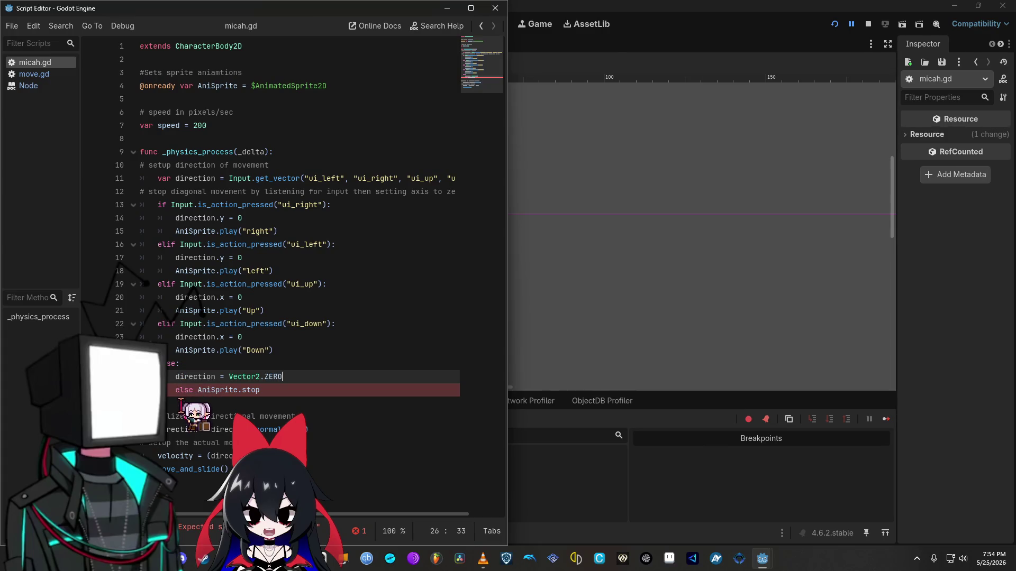
click(182, 391)
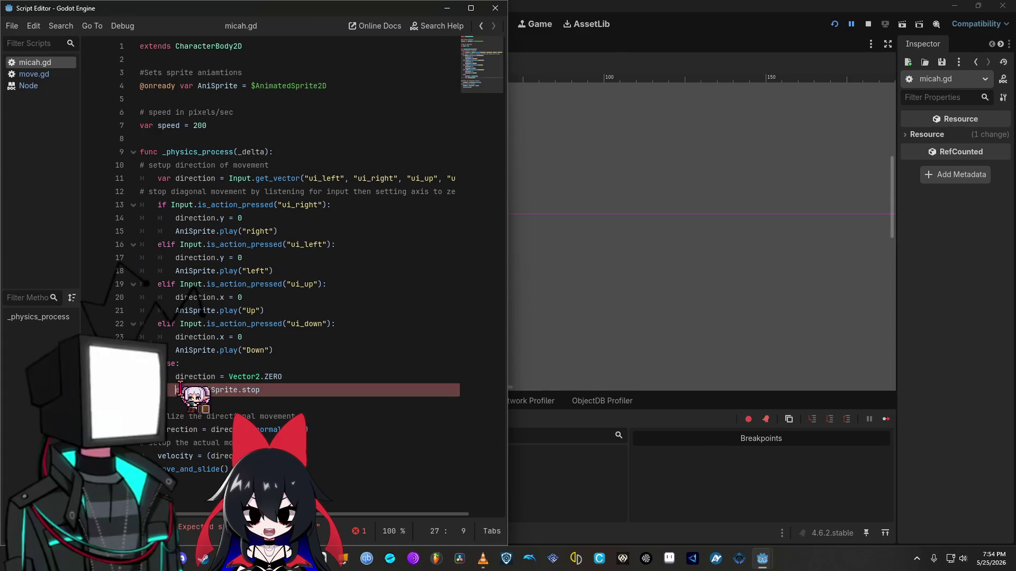
key(BackSpace)
key(BackSpace)
key(BackSpace)
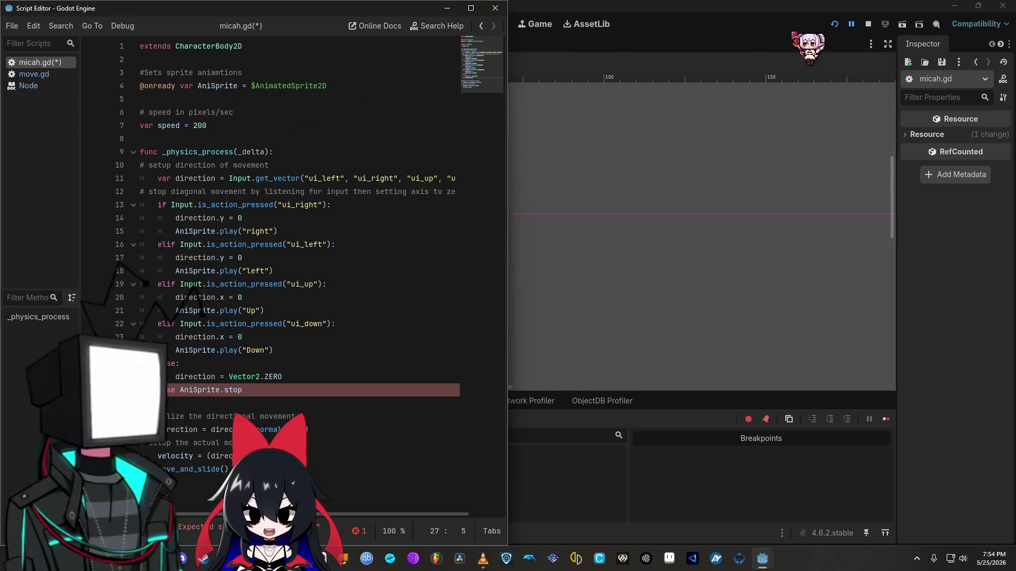
click(835, 23)
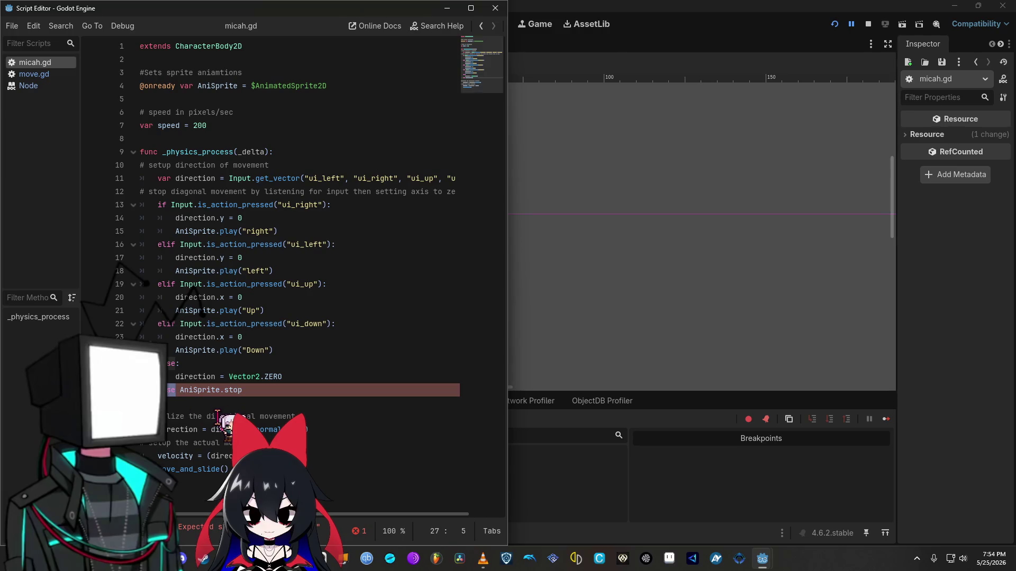
key(Tab)
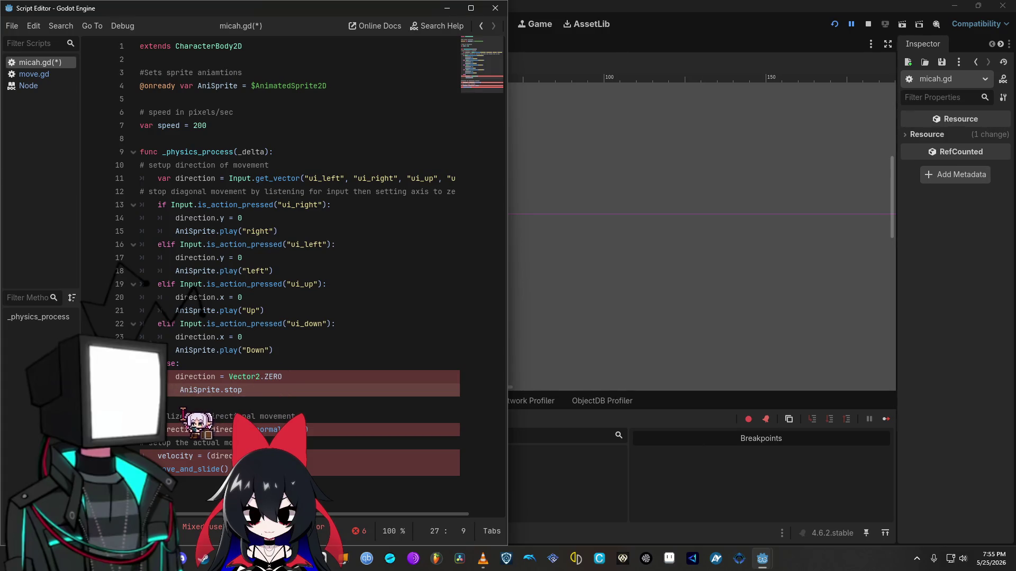
click(180, 390)
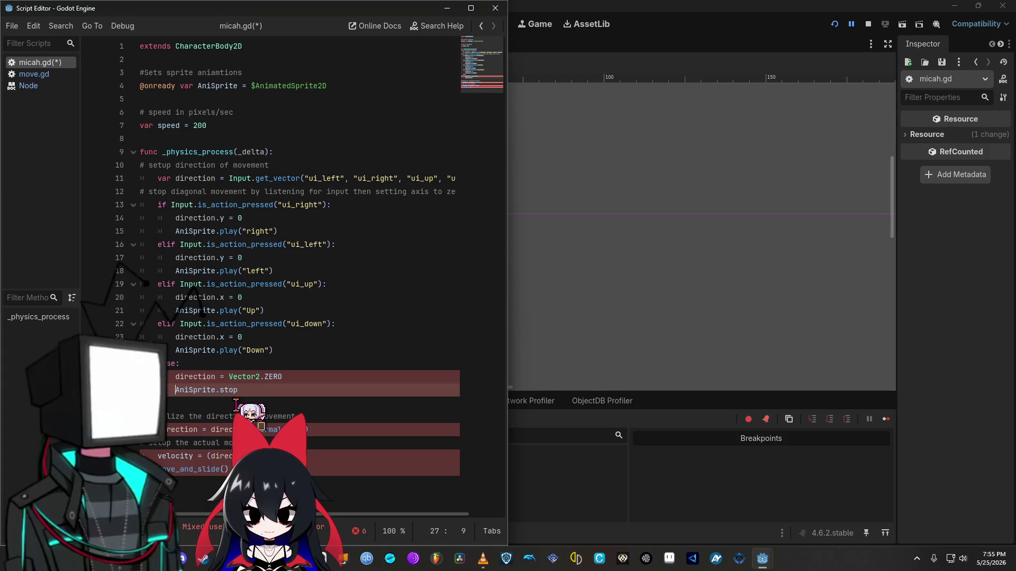
click(835, 24)
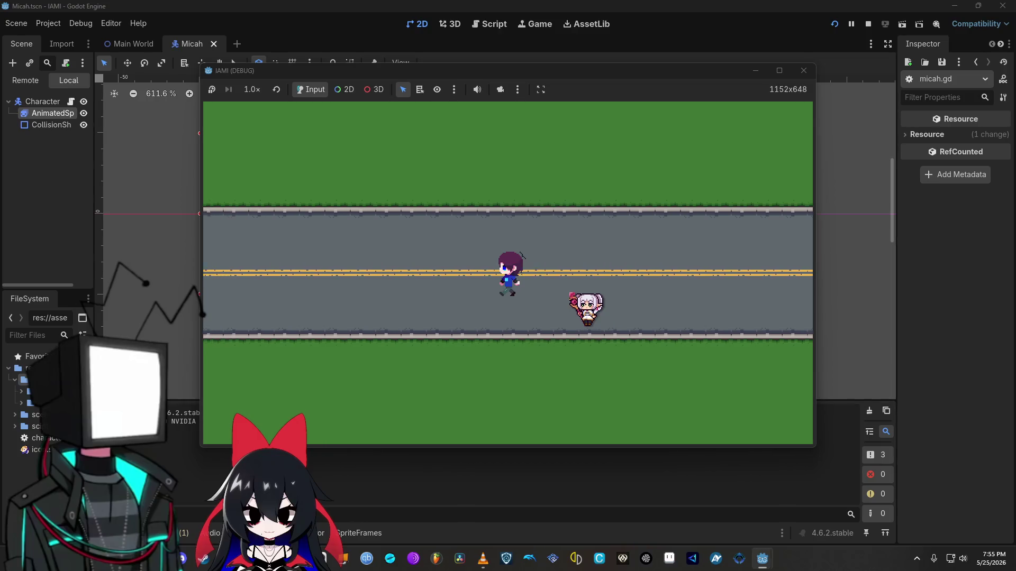
Step: Walk the character up, down, left and right across road and grass, then close the game
key(Up)
key(Down)
key(Up)
key(Down)
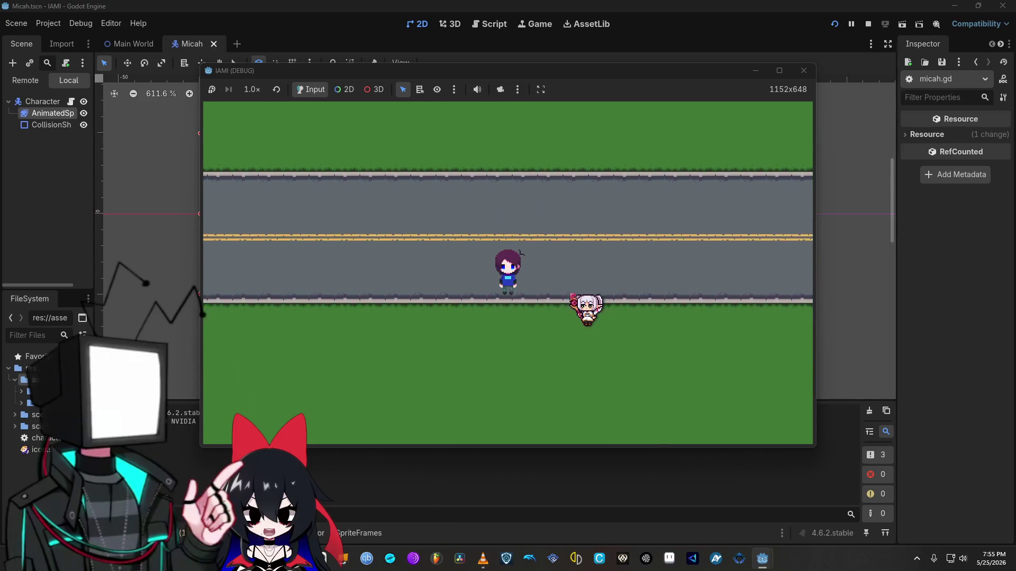
key(Up)
key(Down)
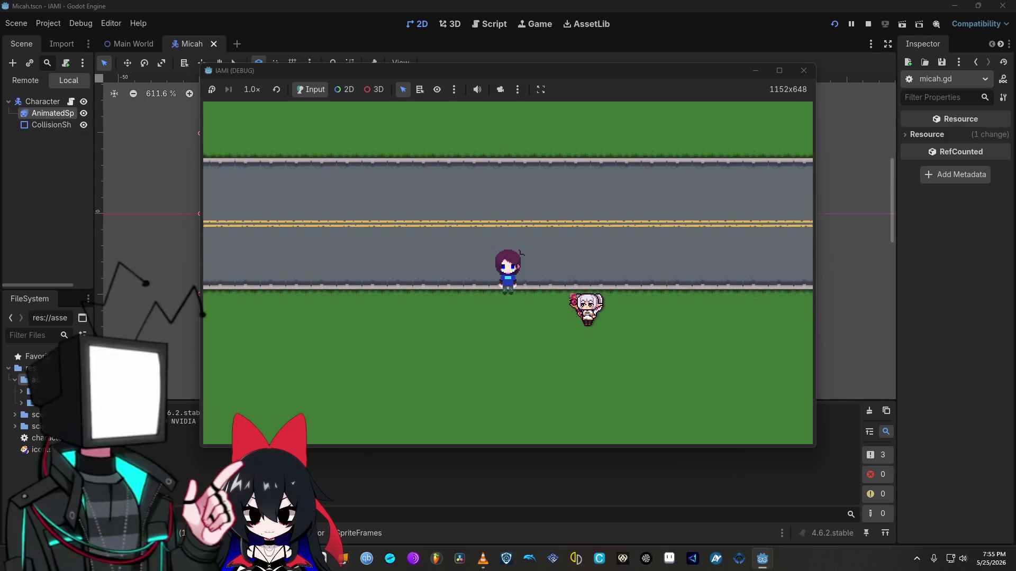
key(Up)
key(Down)
key(Down)
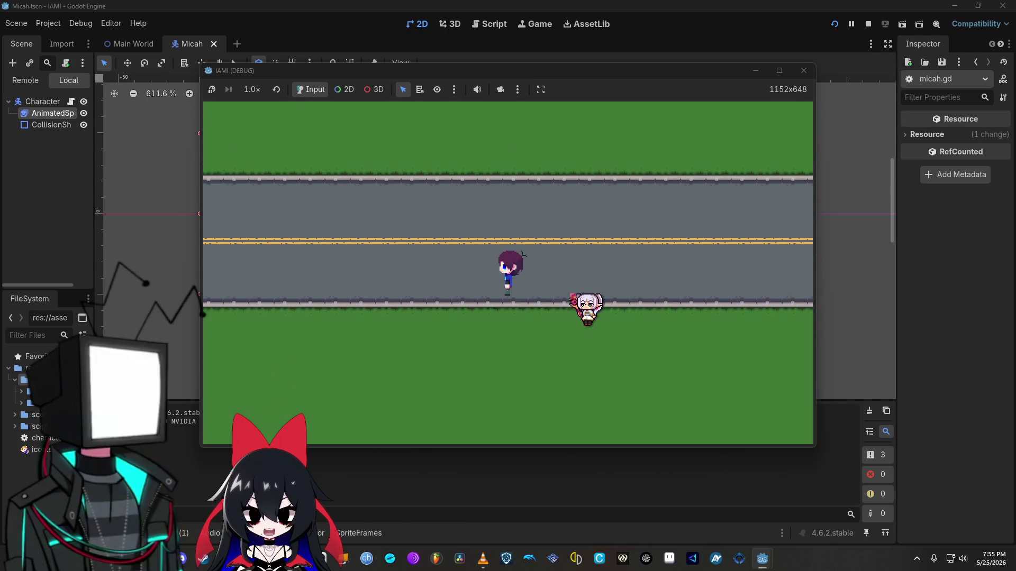
key(Left)
key(Up)
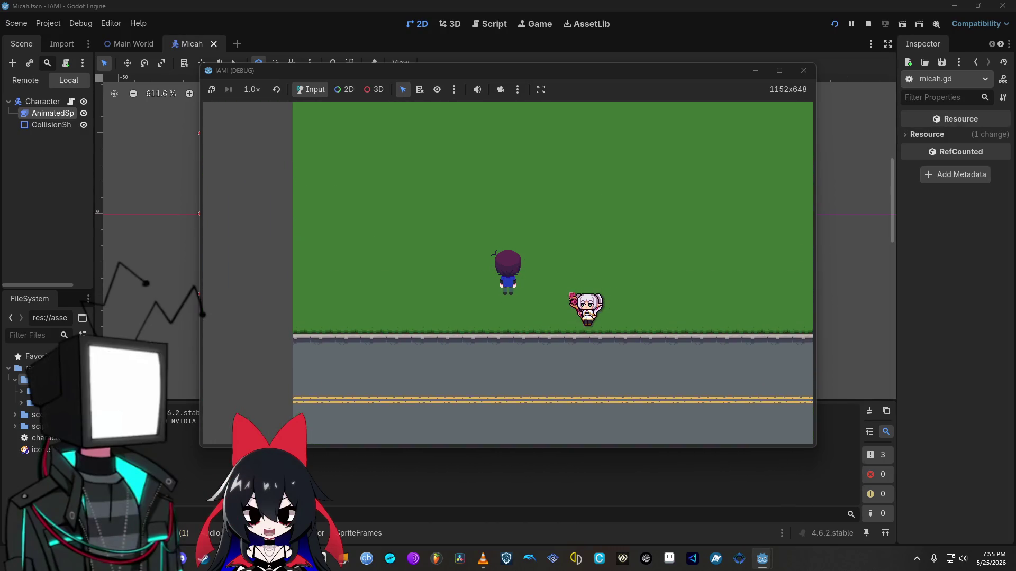
key(Right)
key(Down)
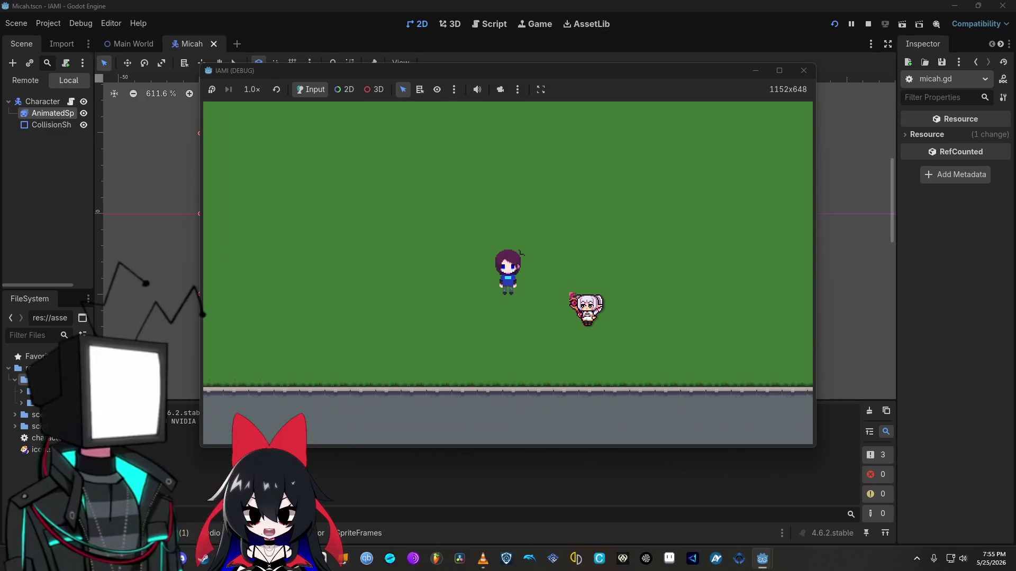
key(Down)
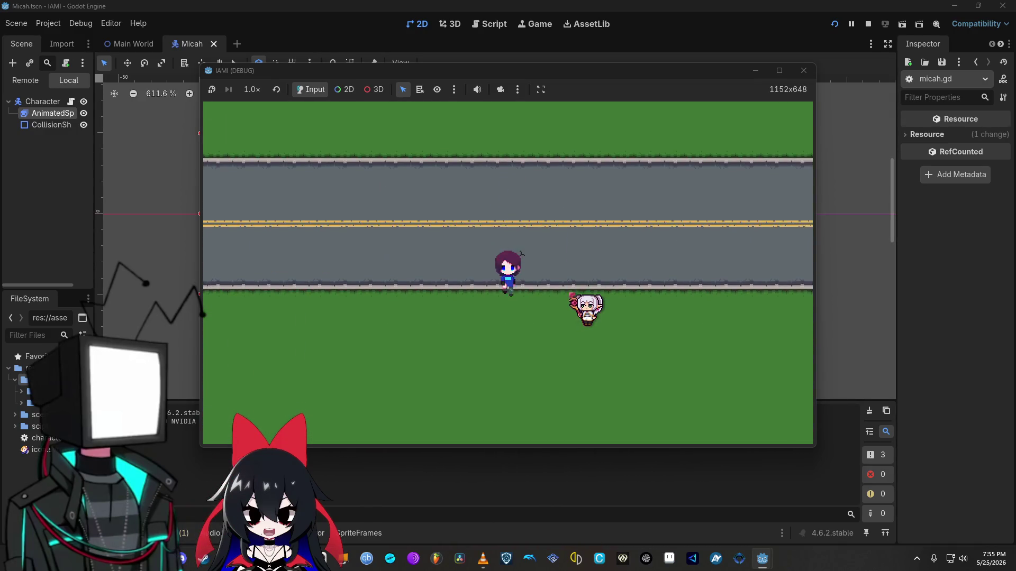
key(Up)
key(Down)
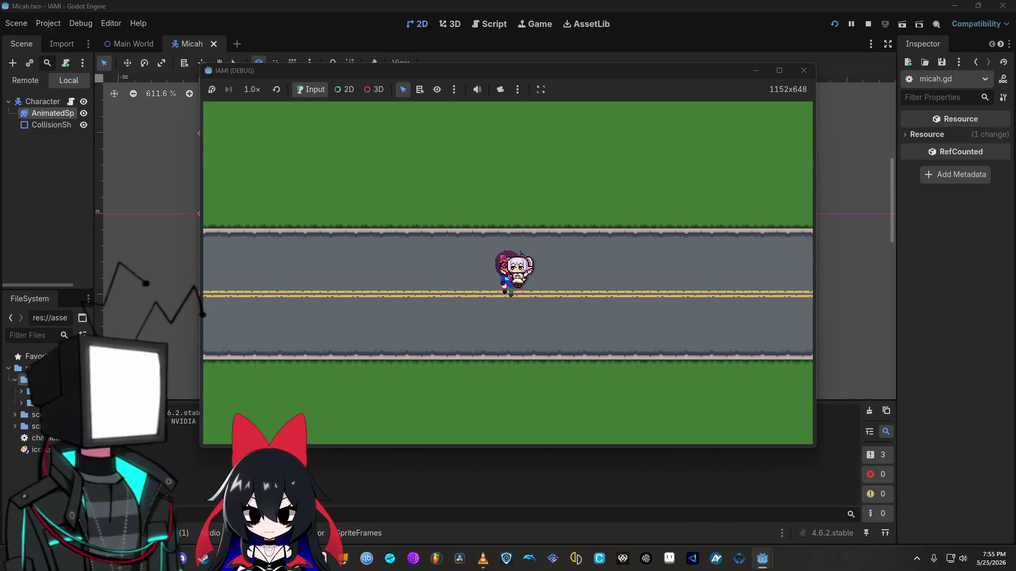
key(w)
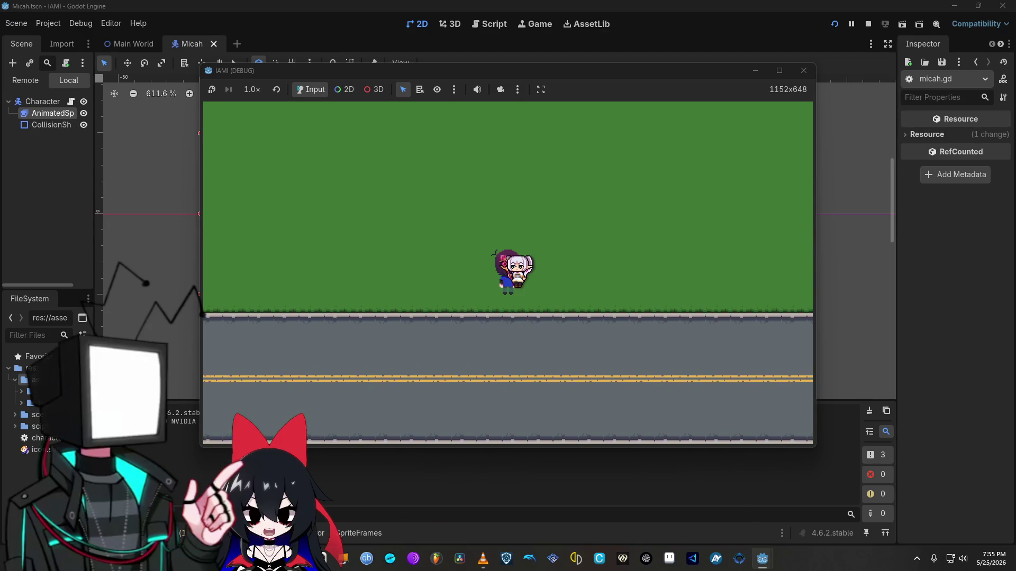
key(w)
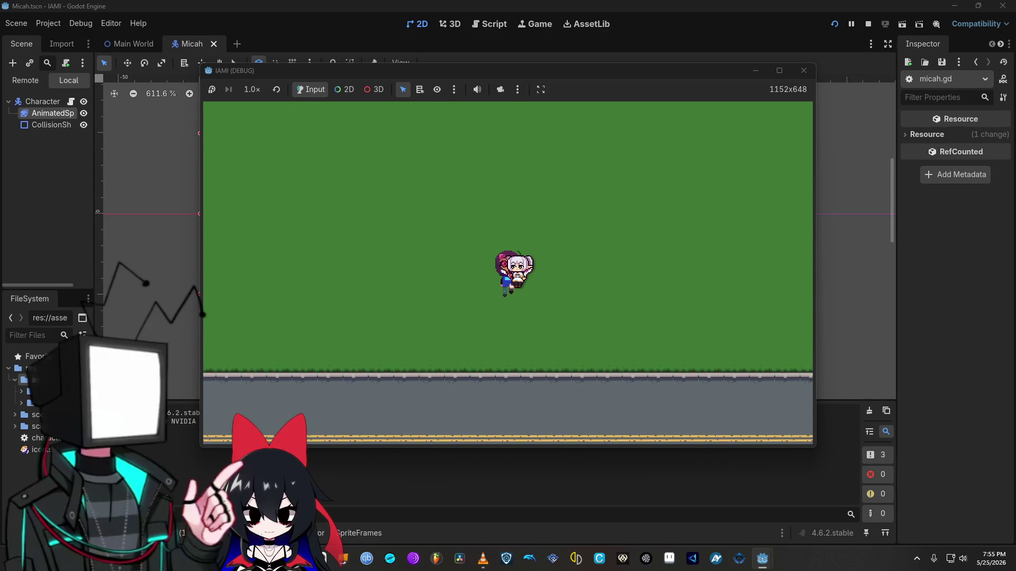
key(s)
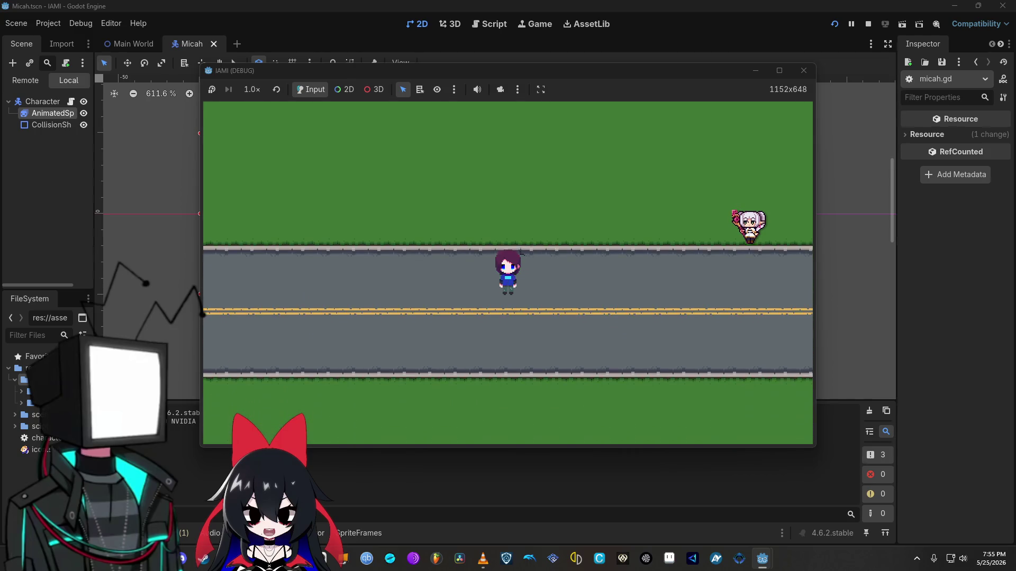
click(803, 71)
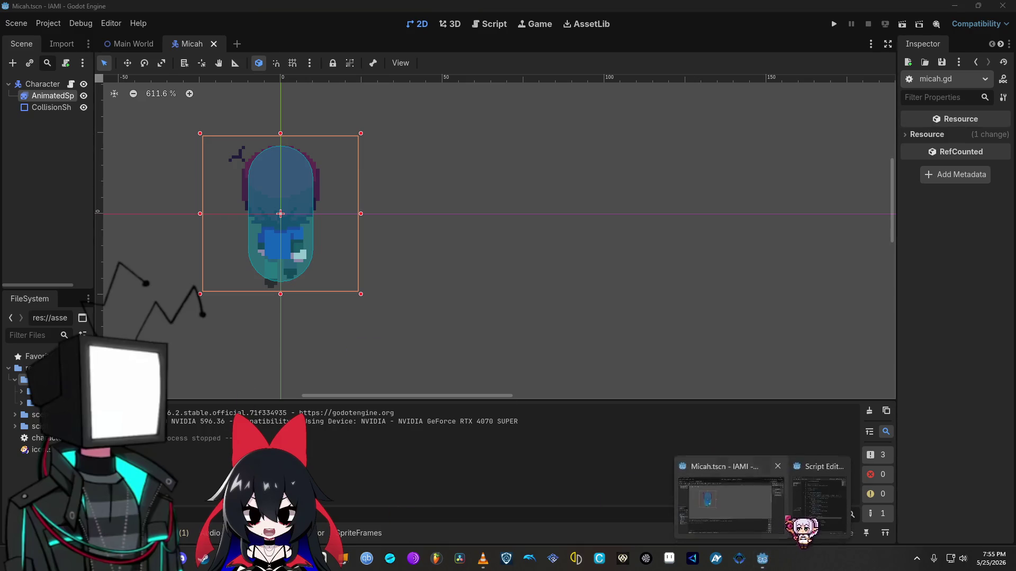
Step: Add '()' after AniSprite.stop on line 27 and run the game again
mouse_move(761, 559)
click(819, 500)
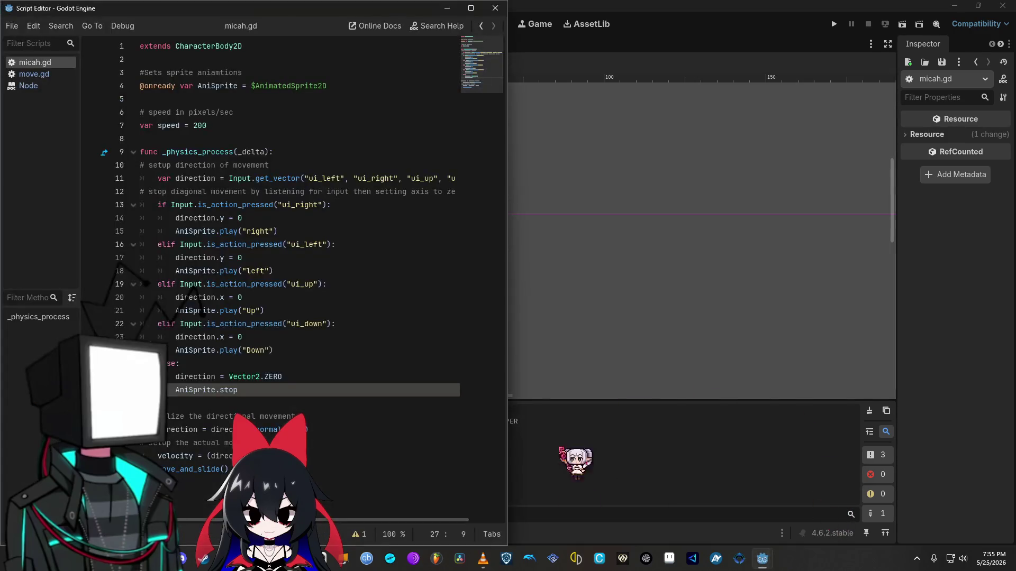
click(269, 390)
text(()
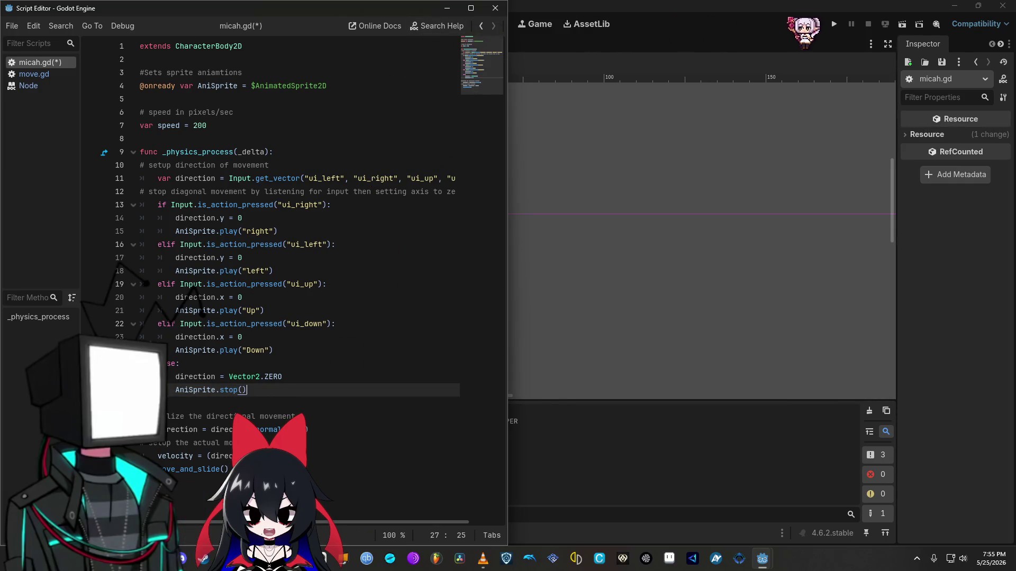
click(834, 24)
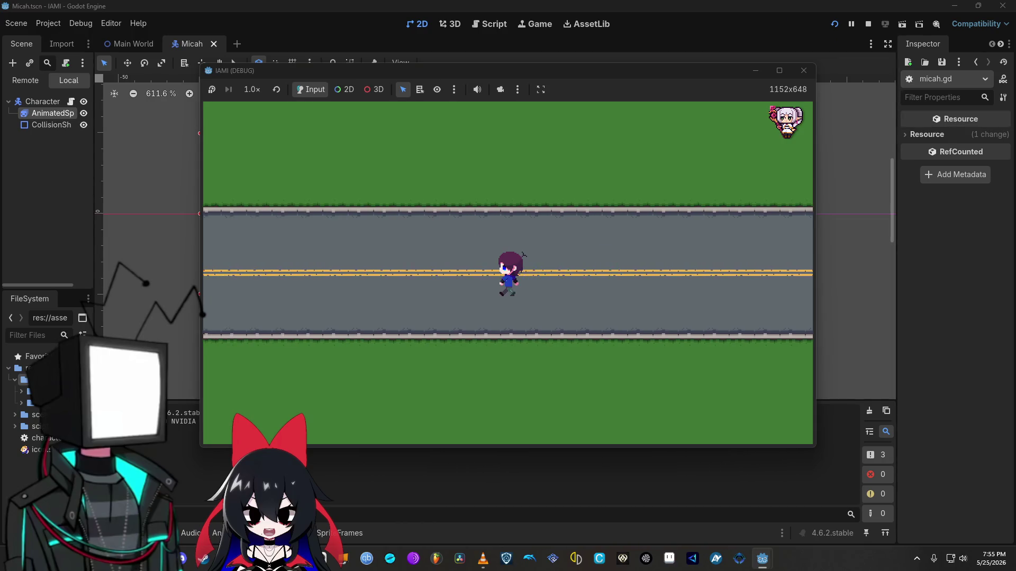
Step: Walk Micah right, up, down and left around the road, checking each directional animation
key(Right)
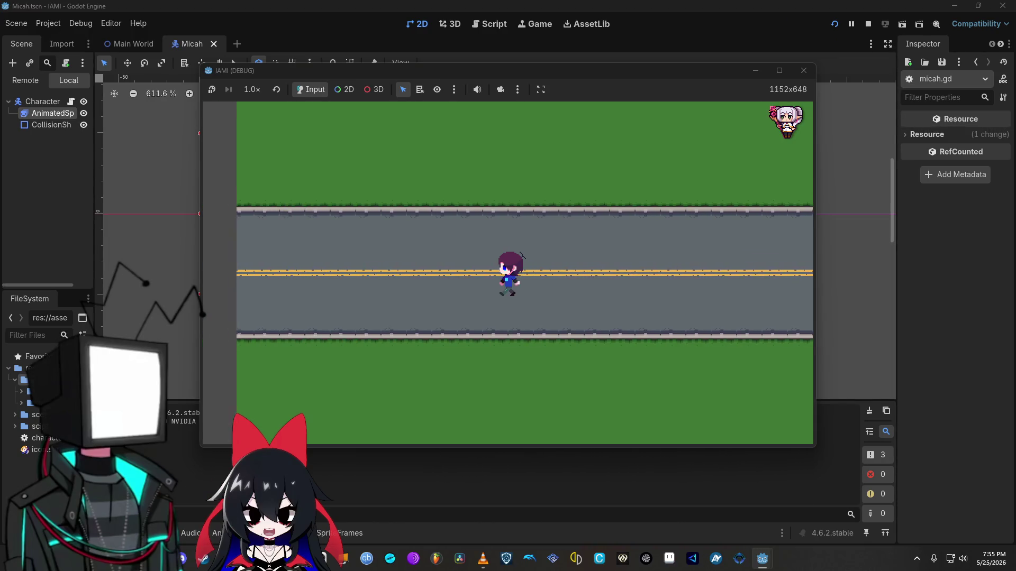
key(Up)
key(Right)
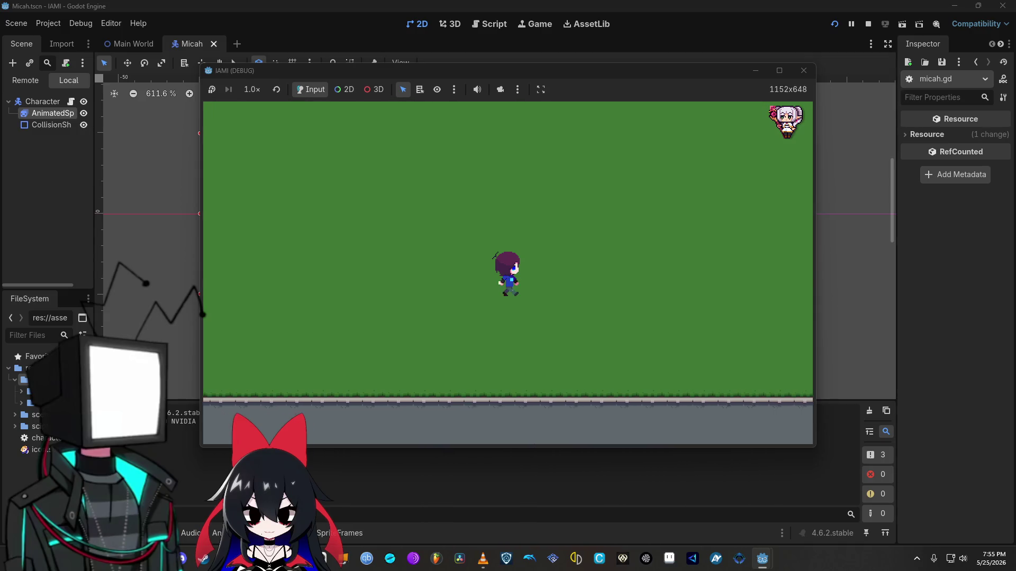
key(Down)
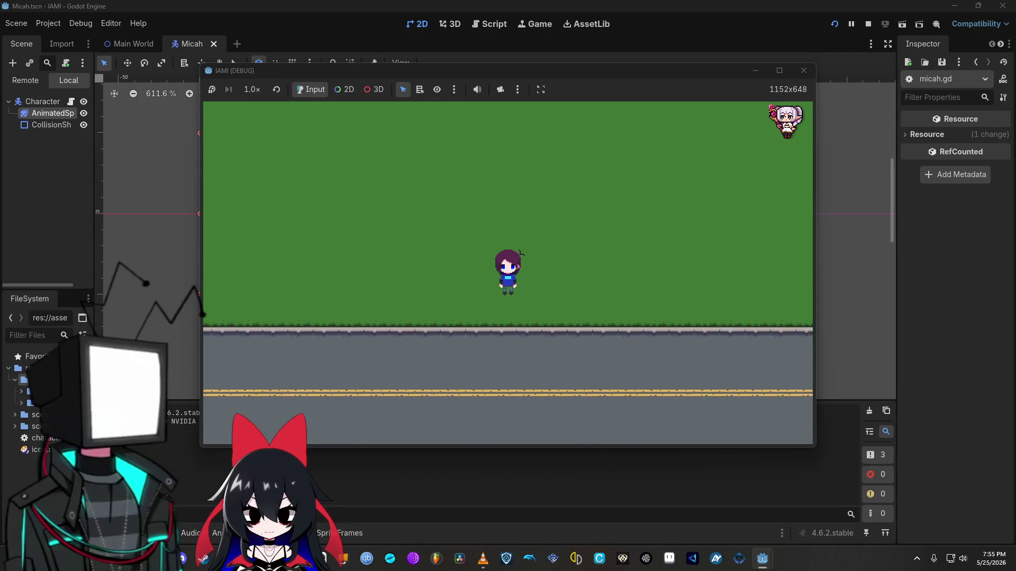
key(Right)
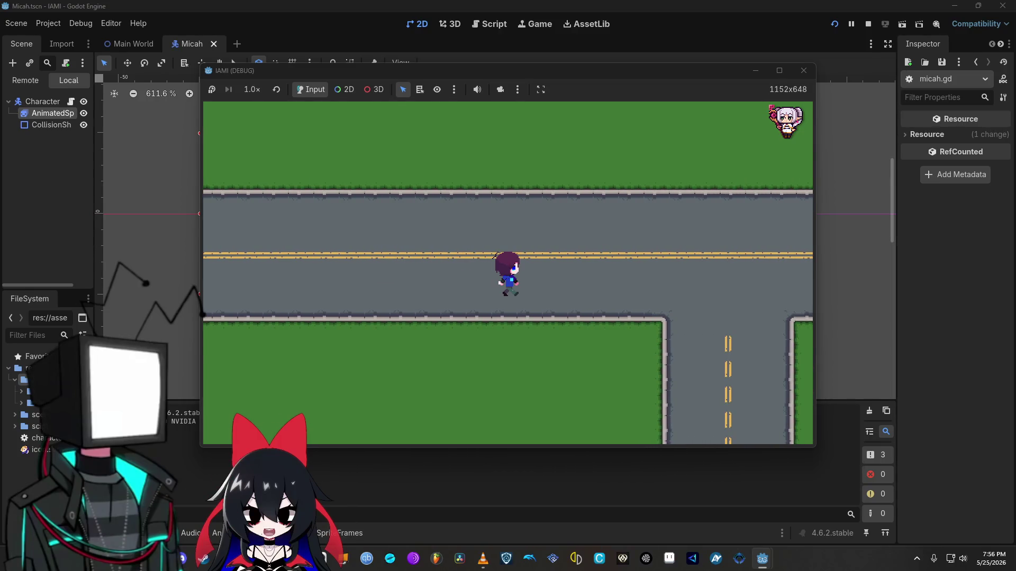
key(Up)
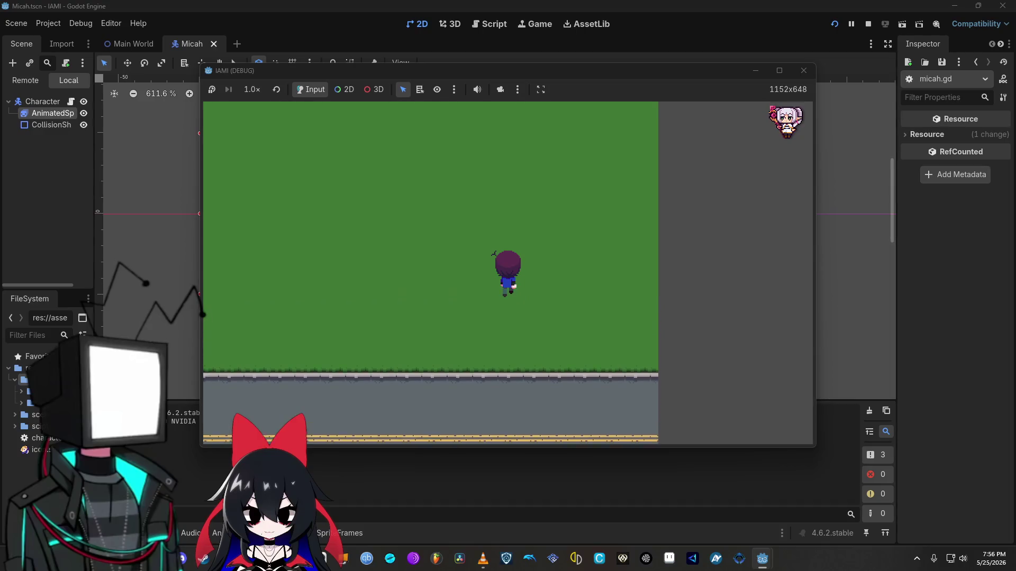
key(Left)
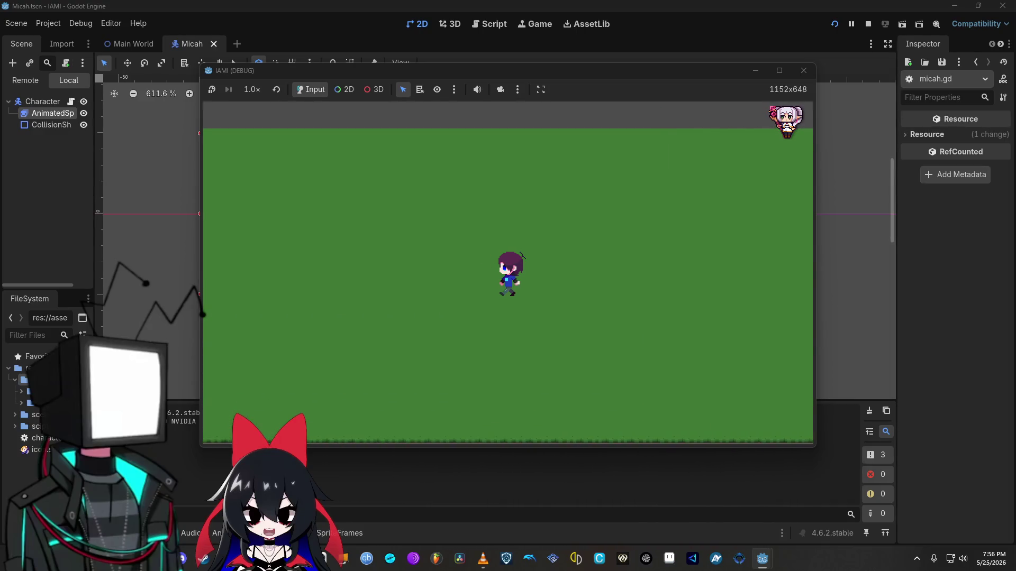
key(Down)
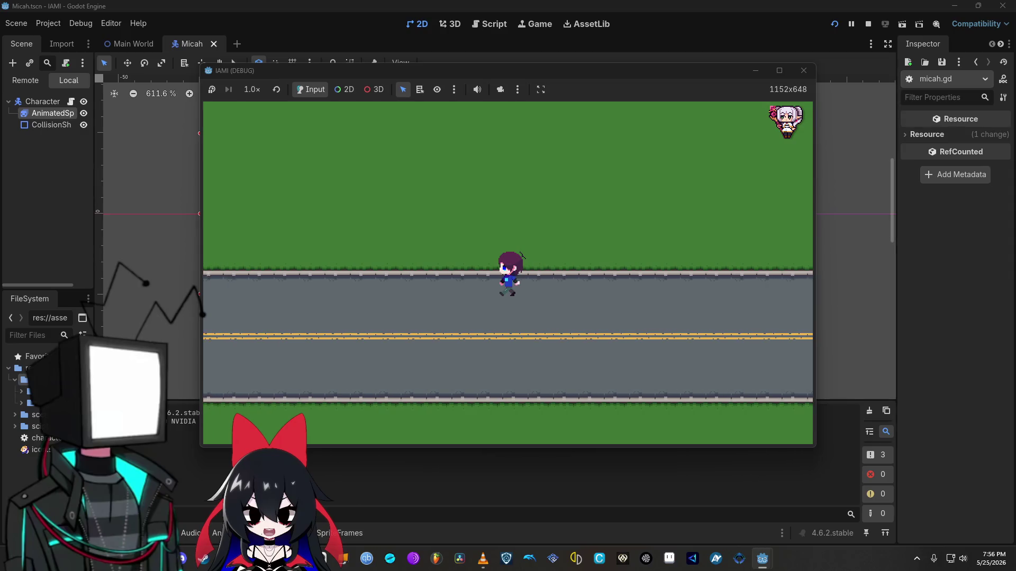
key(Right)
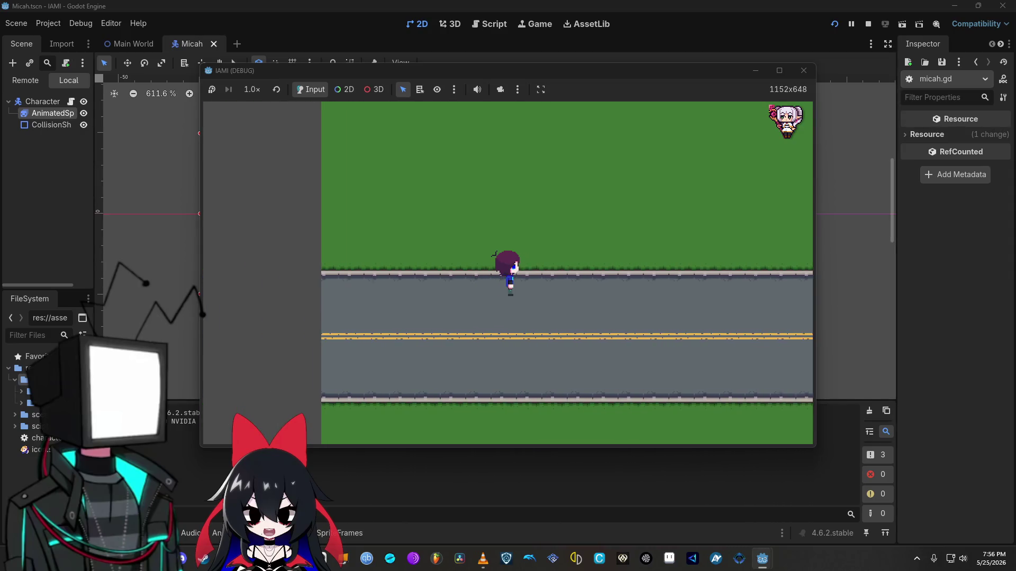
key(Right)
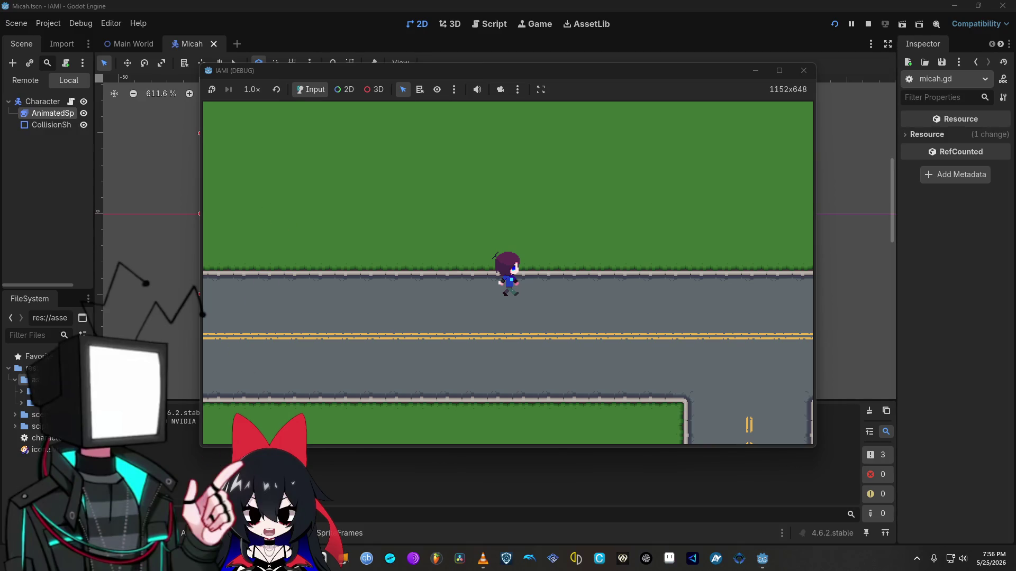
Step: Keep walking Micah in all four directions across the grass and onto the side road
mouse_move(182, 558)
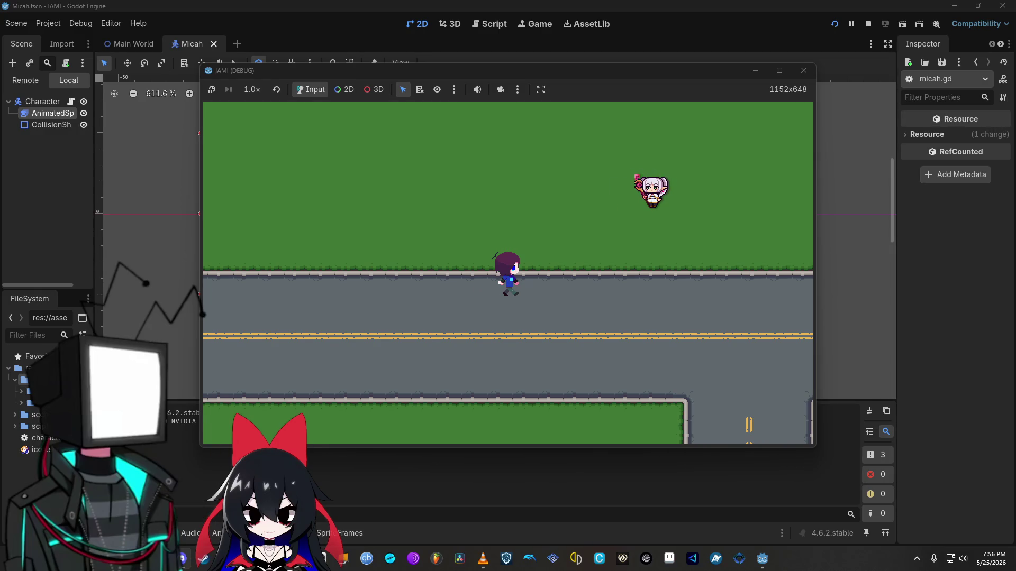
key(Left)
key(Right)
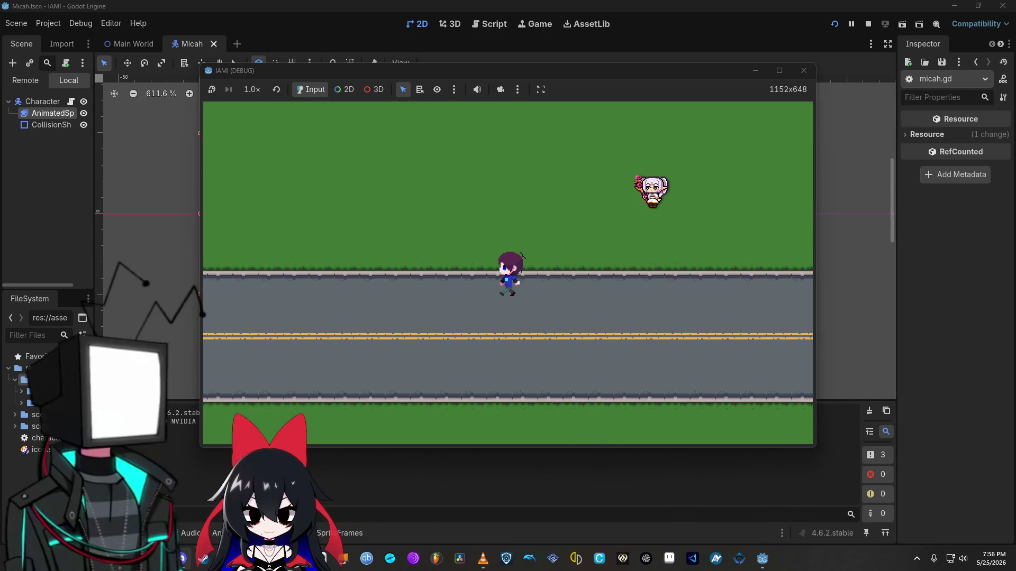
key(Up)
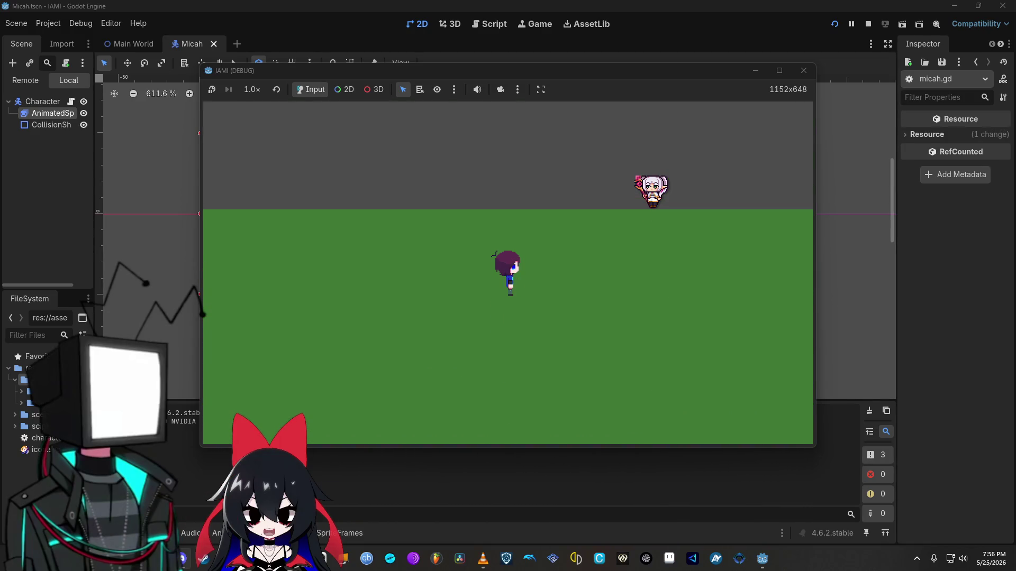
key(Down)
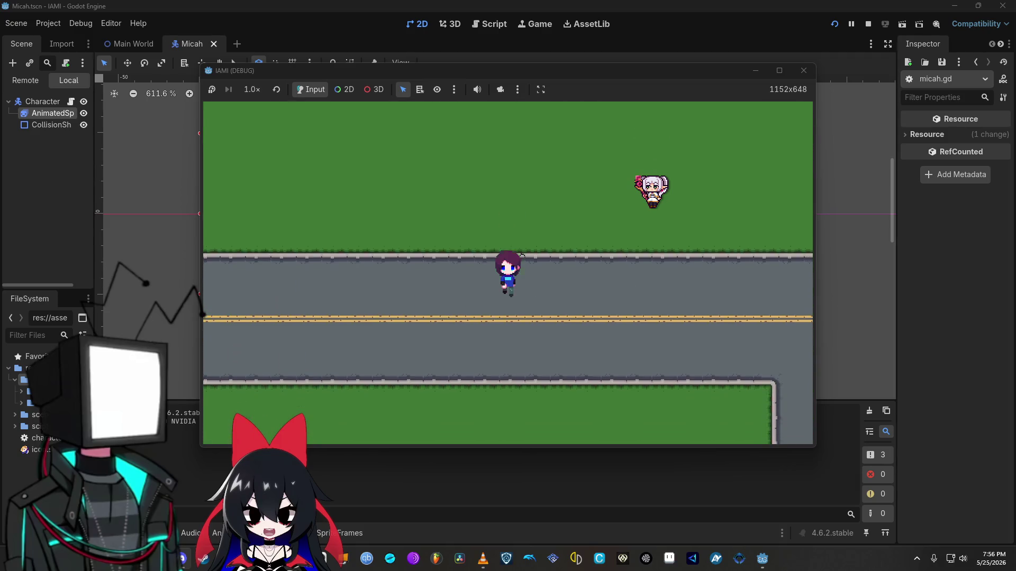
key(Left)
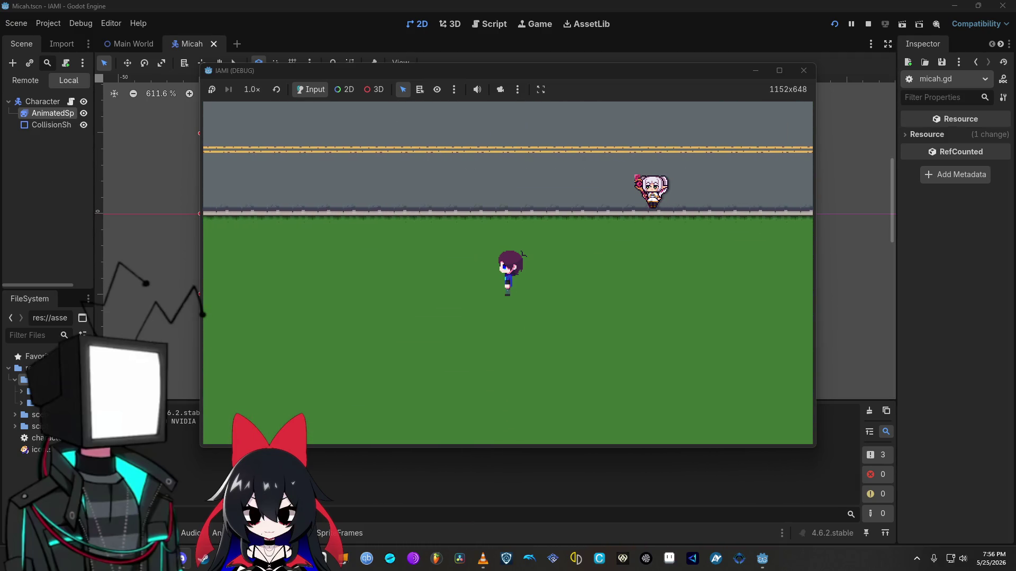
key(Up)
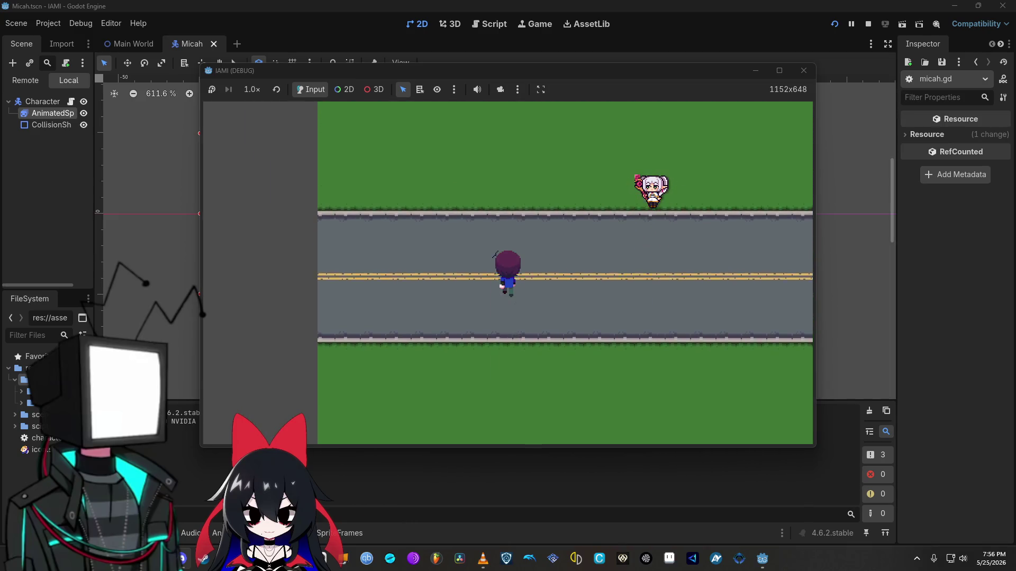
key(Right)
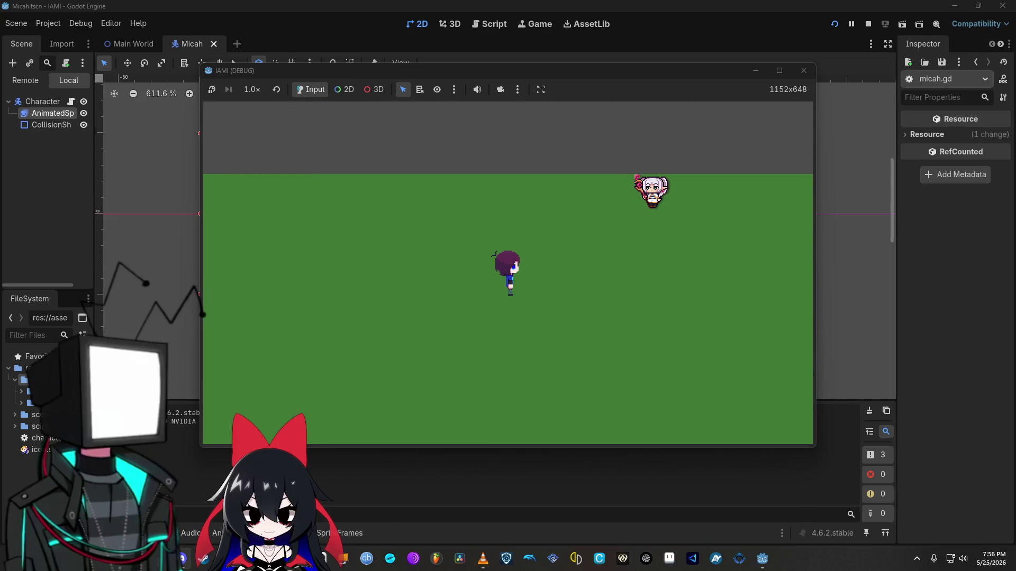
key(Down)
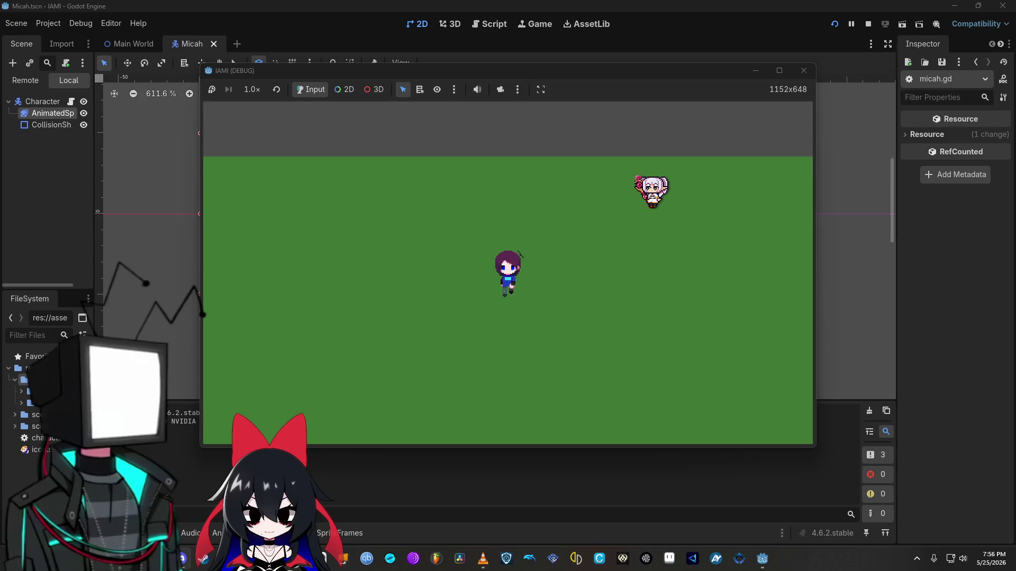
key(Right)
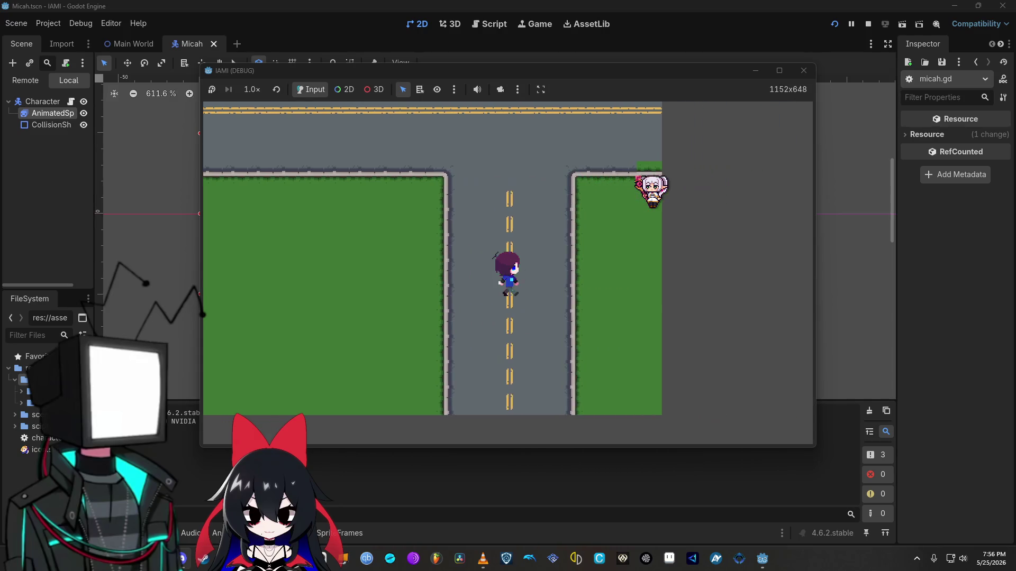
key(Up)
Step: Walk Micah along the vertical and main roads, then stop the running game
key(Left)
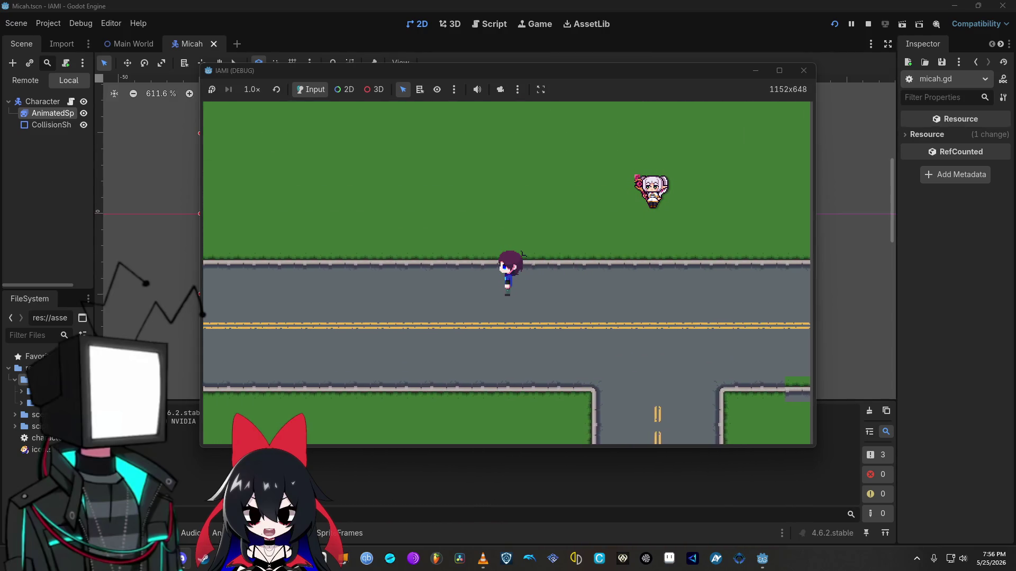
key(Right)
key(Down)
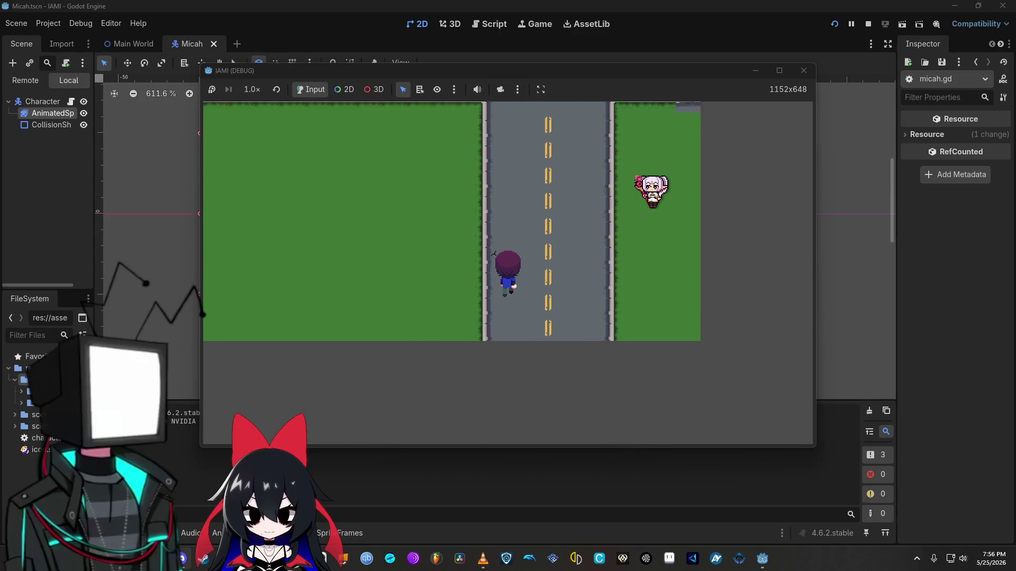
key(Up)
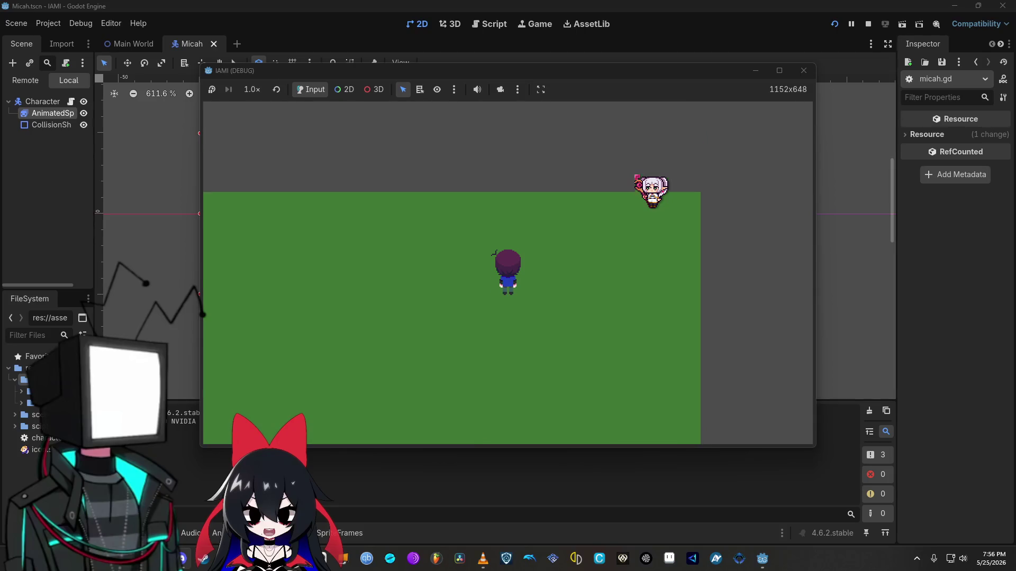
key(Down)
key(Down)
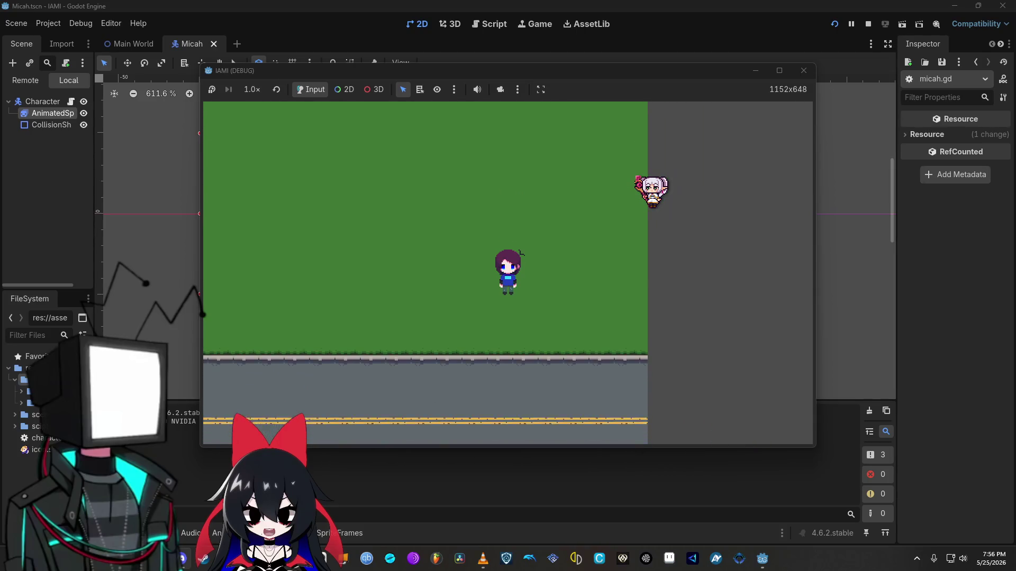
key(Up)
key(Left)
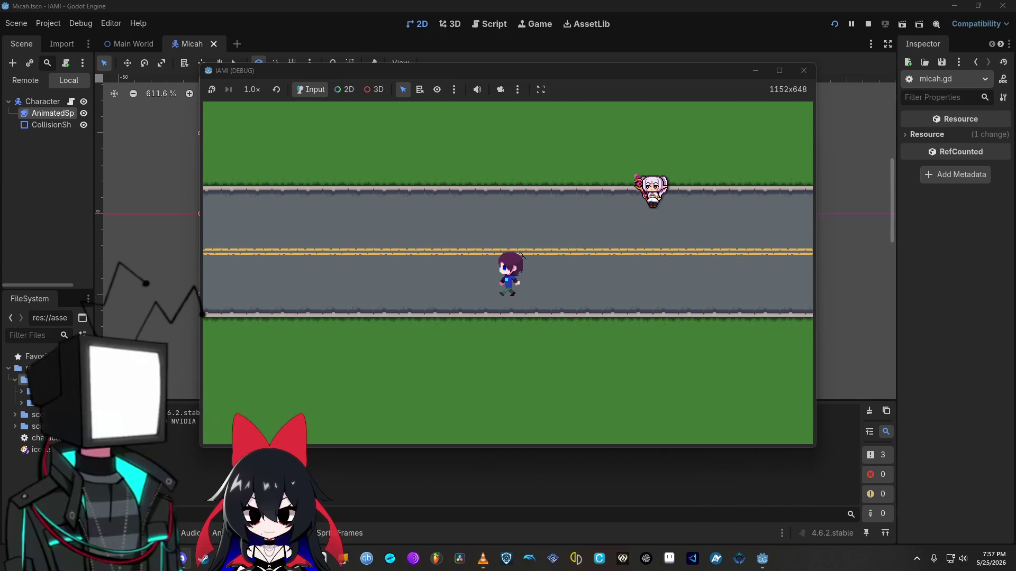
click(803, 70)
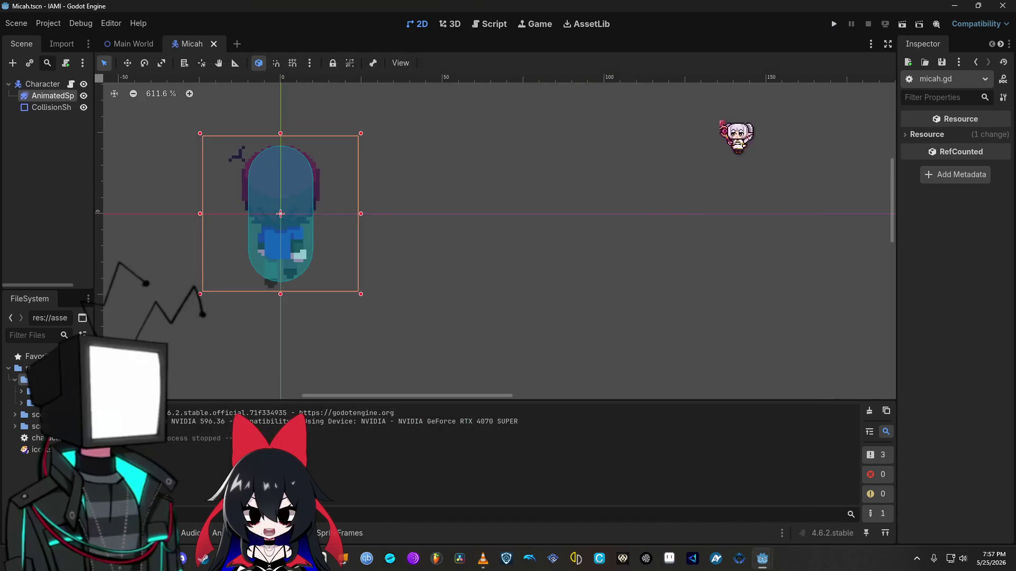
Step: Bring the micah.gd Script Editor window forward and put the caret after Vector2.ZERO on line 26
mouse_move(762, 559)
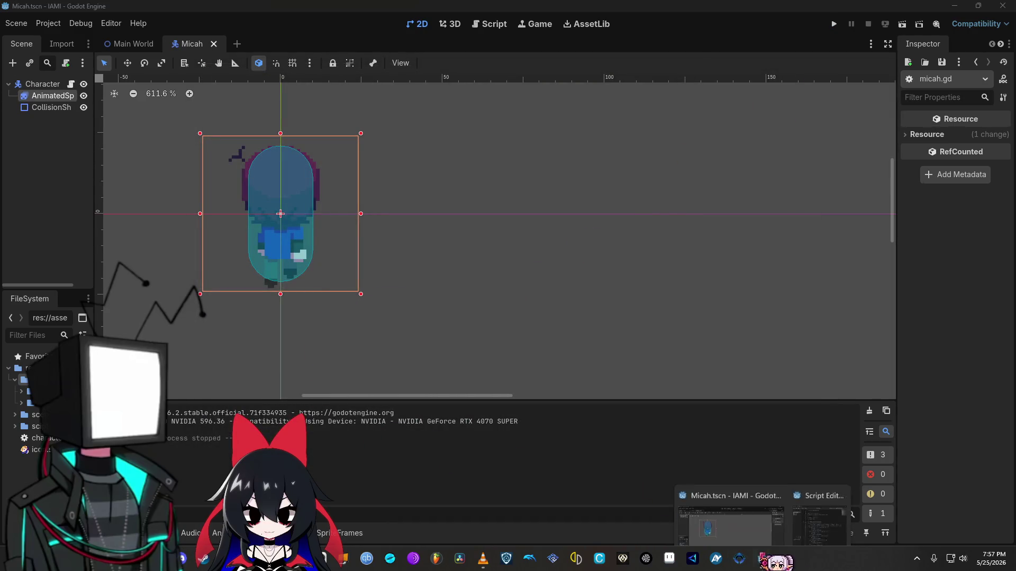
click(806, 508)
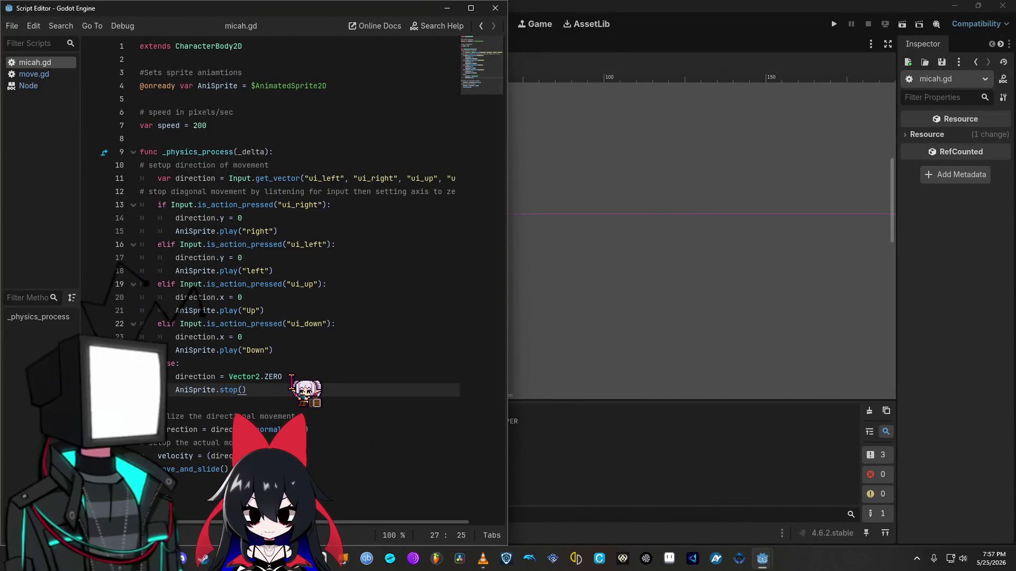
click(293, 377)
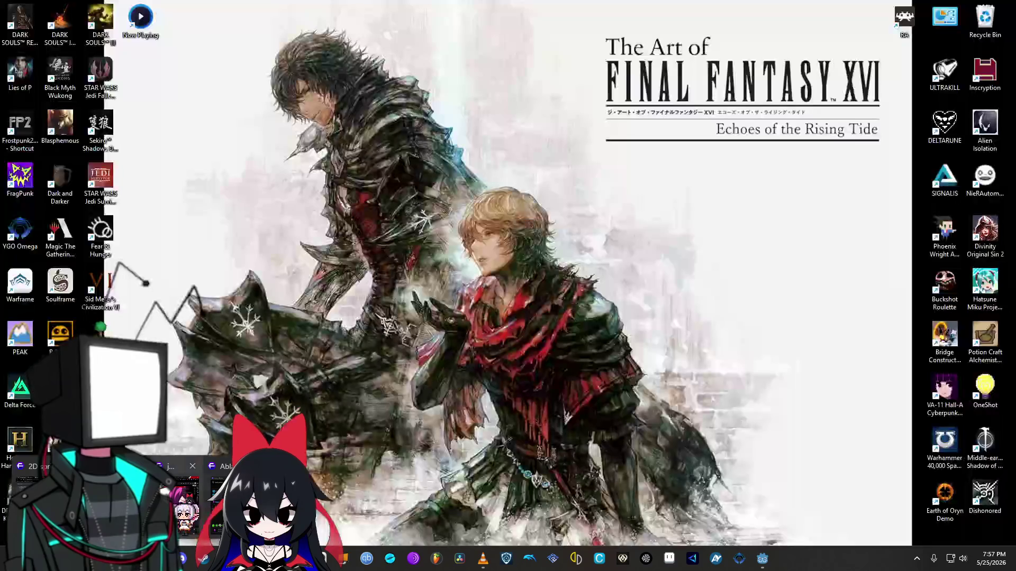
Step: Switch to the 2D sprite animation docs and scroll to the user-contributed four-direction spritesheet example
click(183, 558)
scroll(804, 407, down, 5)
scroll(806, 418, down, 8)
scroll(780, 394, down, 7)
scroll(879, 376, down, 7)
scroll(880, 377, down, 2)
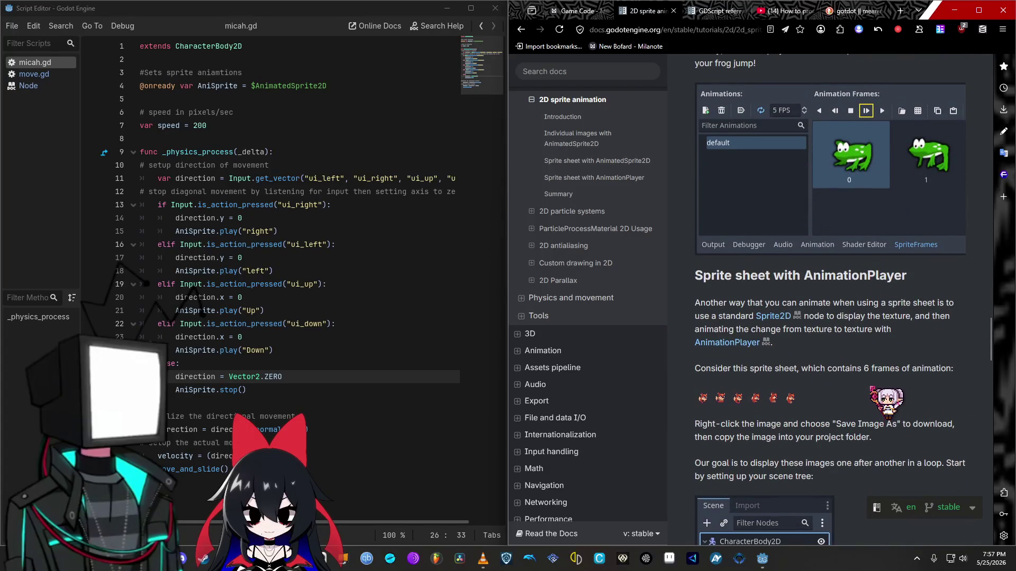
scroll(871, 388, down, 4)
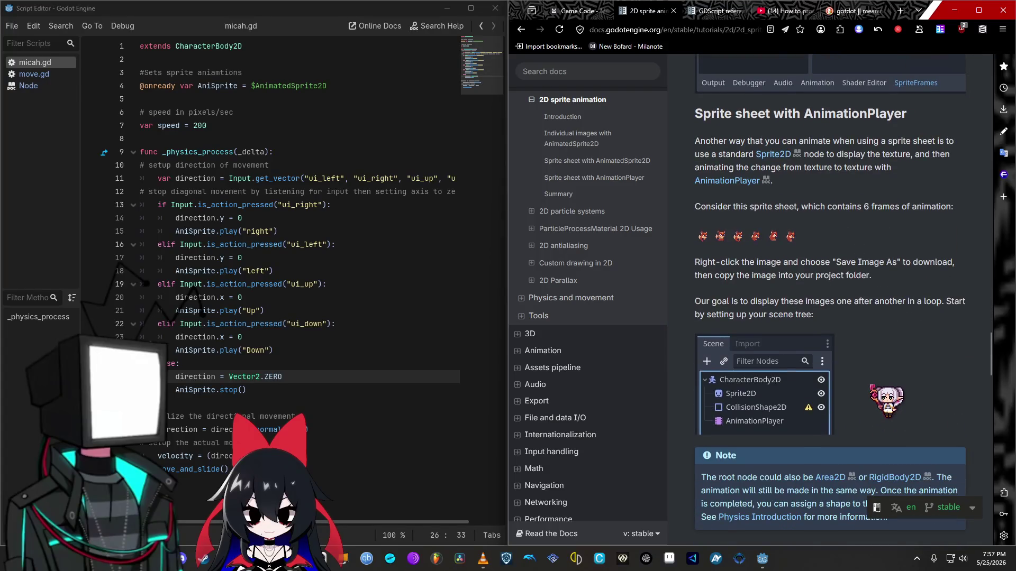
scroll(871, 389, down, 3)
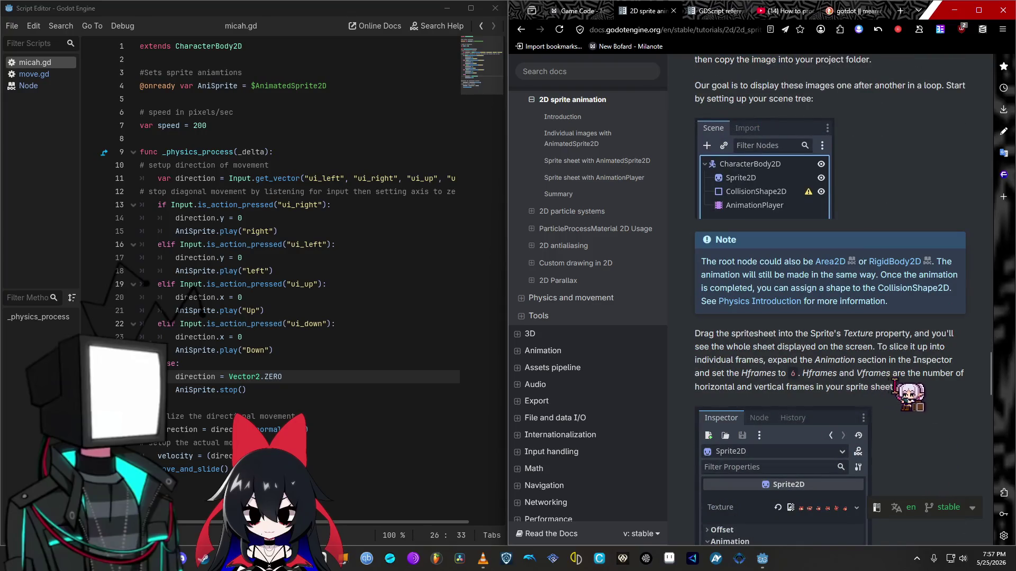
scroll(900, 389, down, 2)
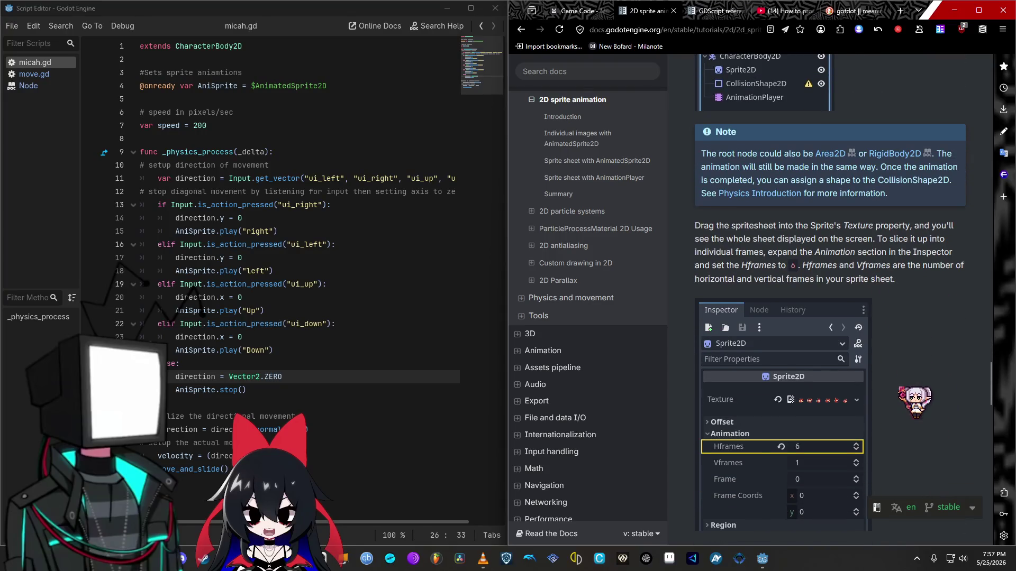
scroll(900, 391, down, 2)
scroll(900, 389, down, 2)
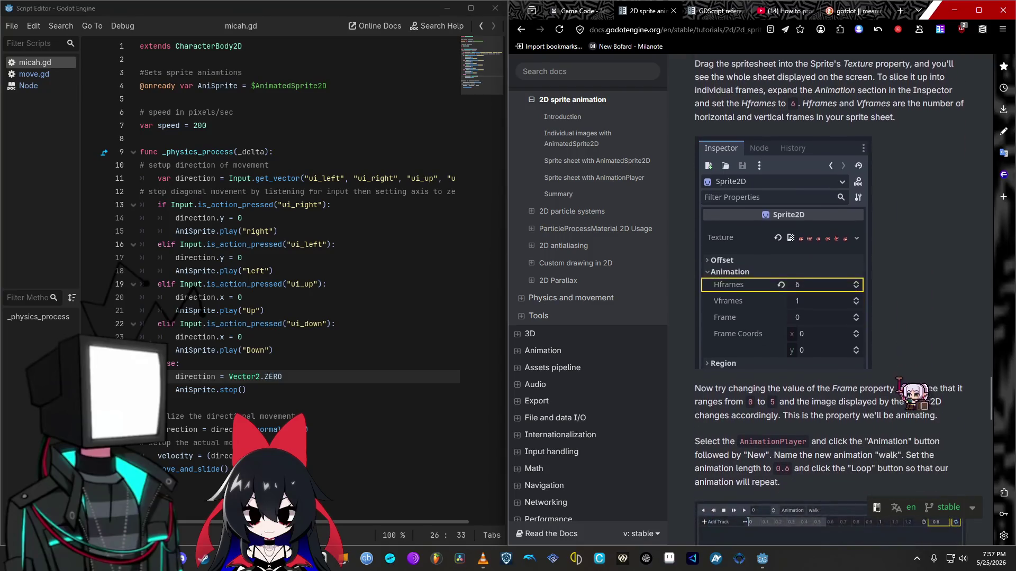
scroll(915, 389, down, 6)
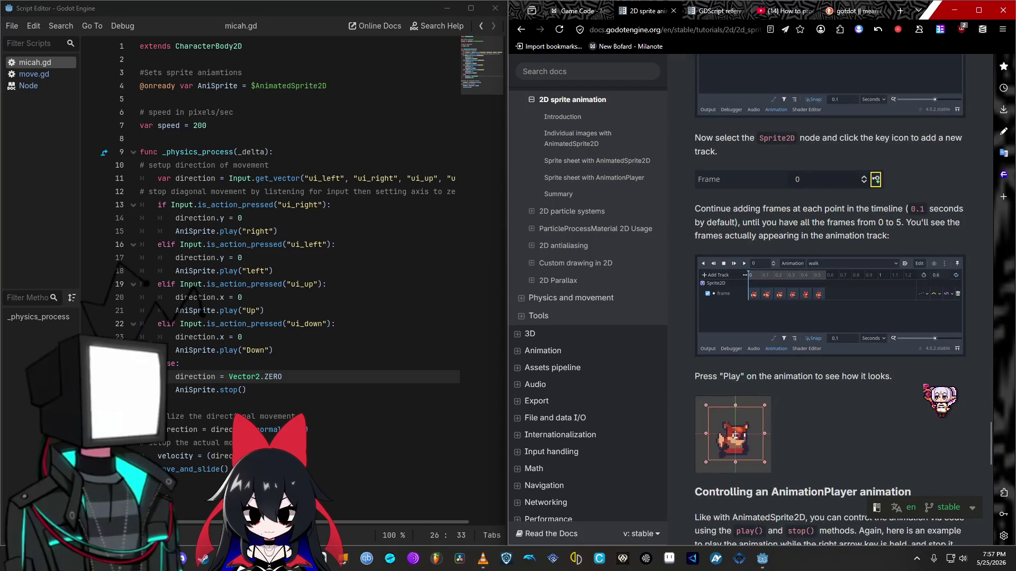
scroll(925, 389, down, 6)
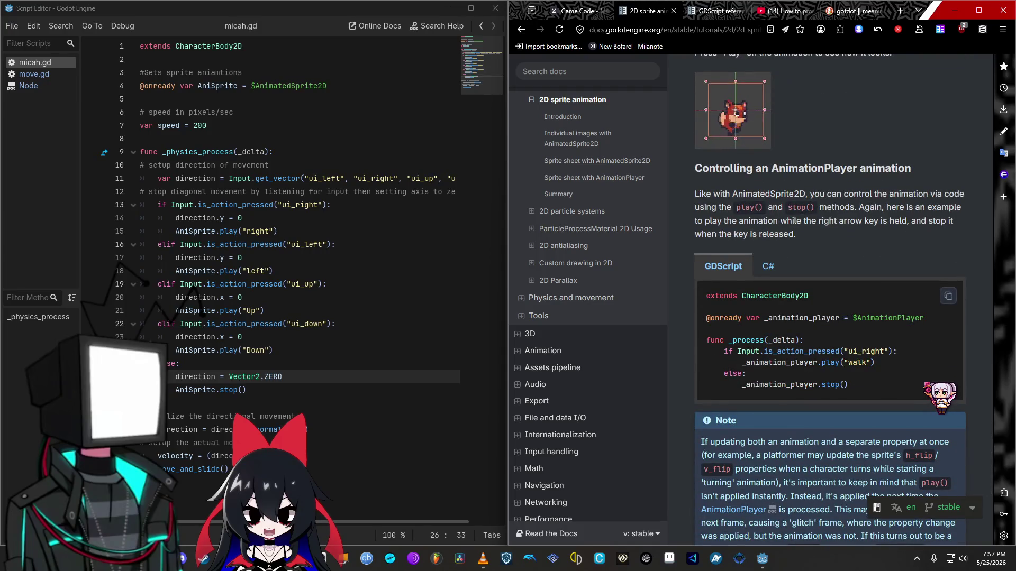
scroll(925, 386, down, 1)
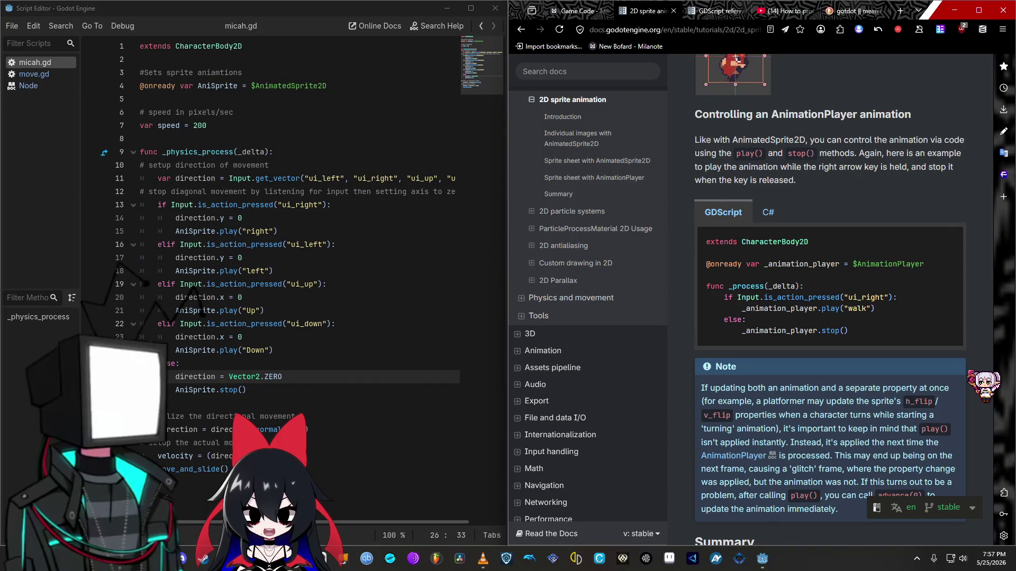
scroll(969, 369, down, 7)
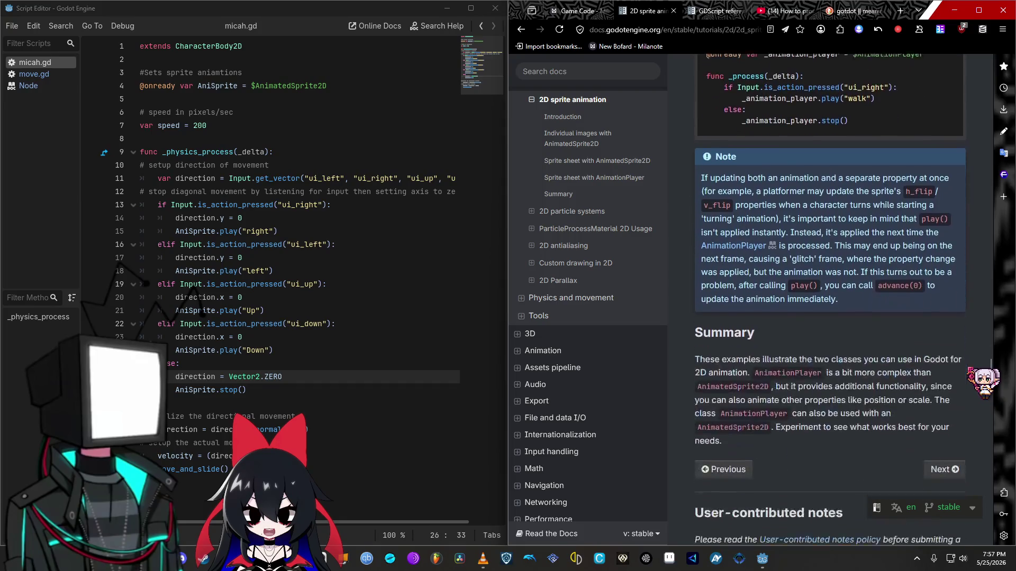
scroll(970, 369, down, 2)
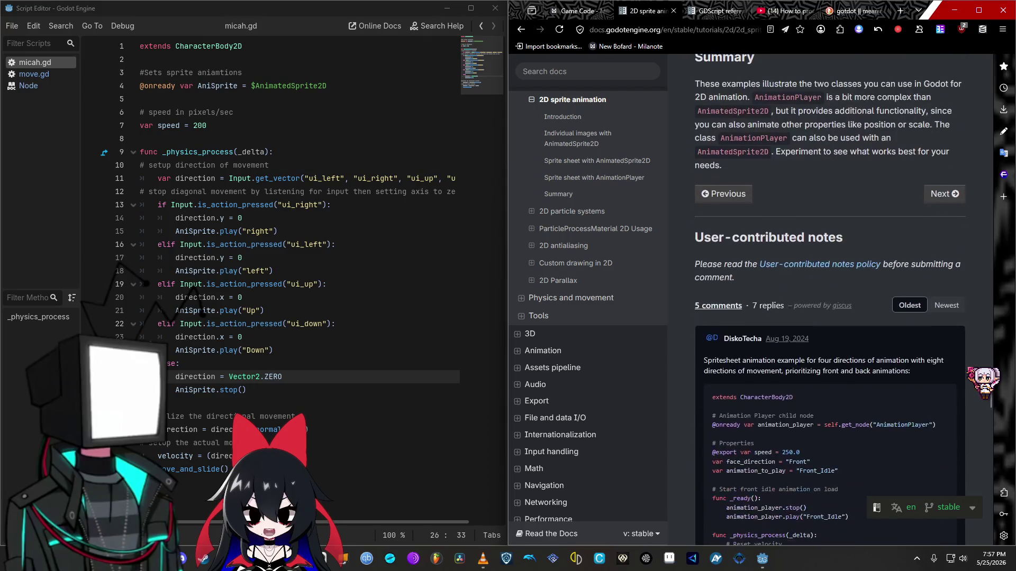
scroll(970, 369, down, 2)
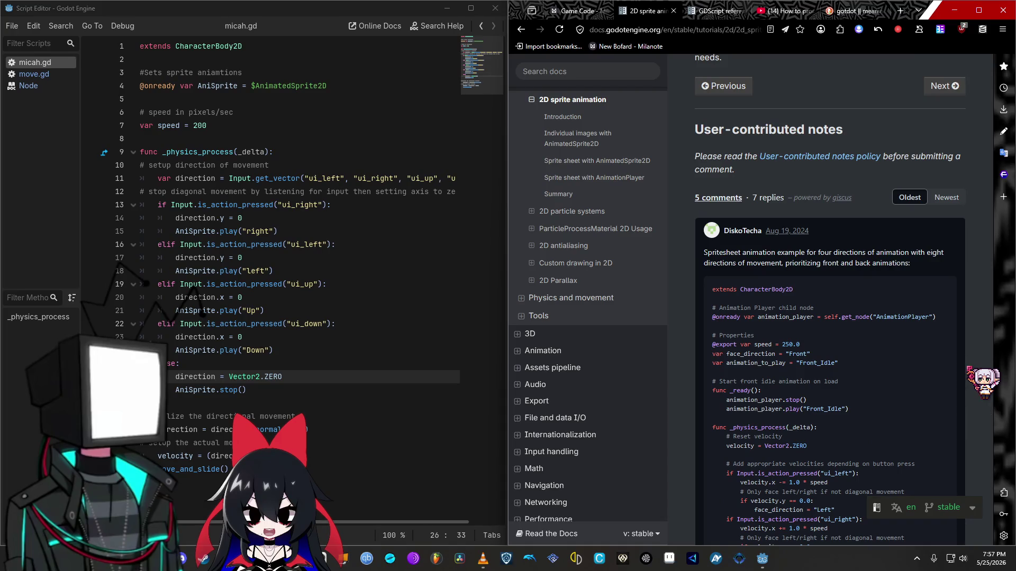
scroll(969, 369, down, 3)
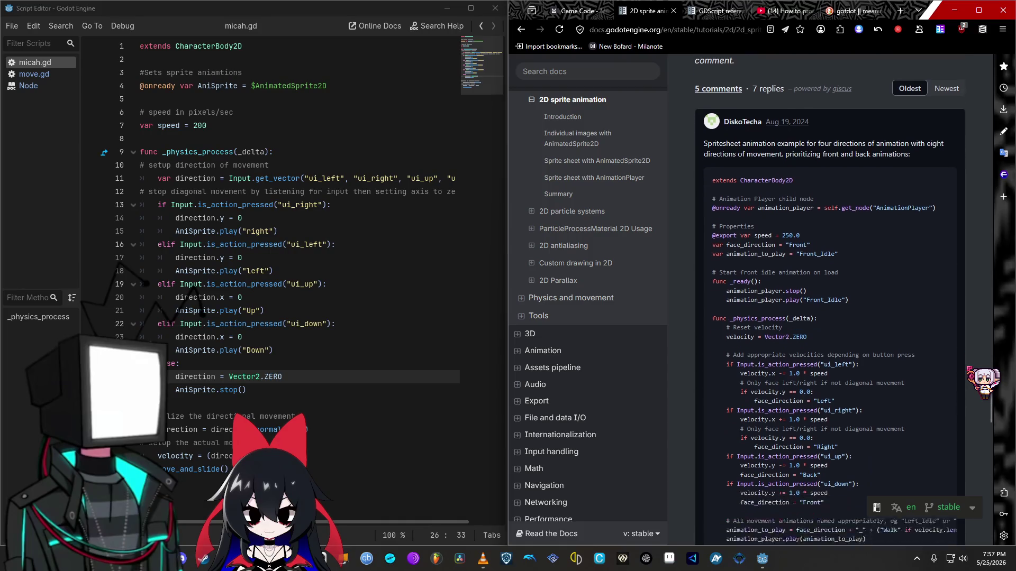
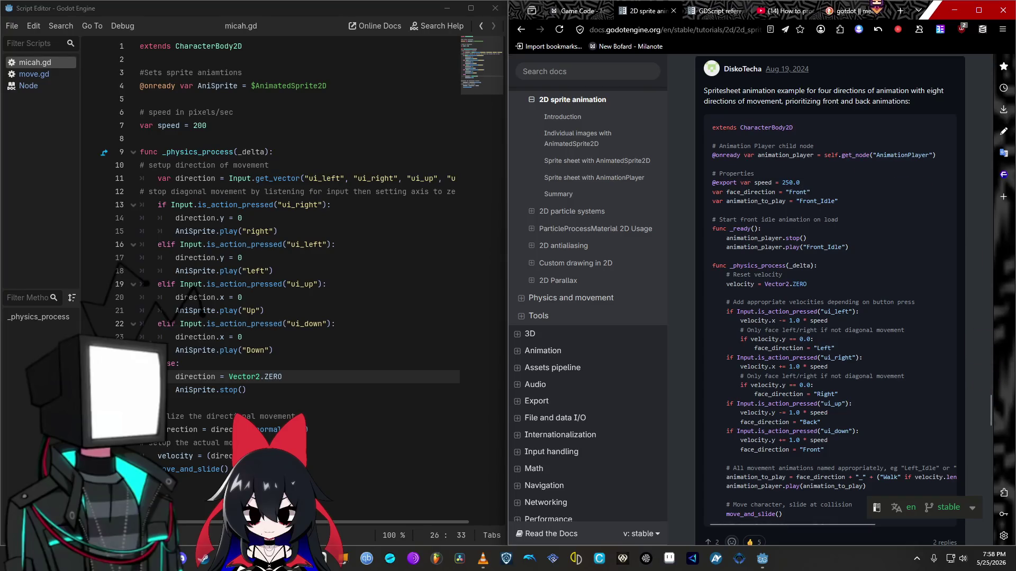
Step: In a new tab, search how to make a Godot 2D animated sprite end on an idle frame
key(ctrl+t)
text(HO)
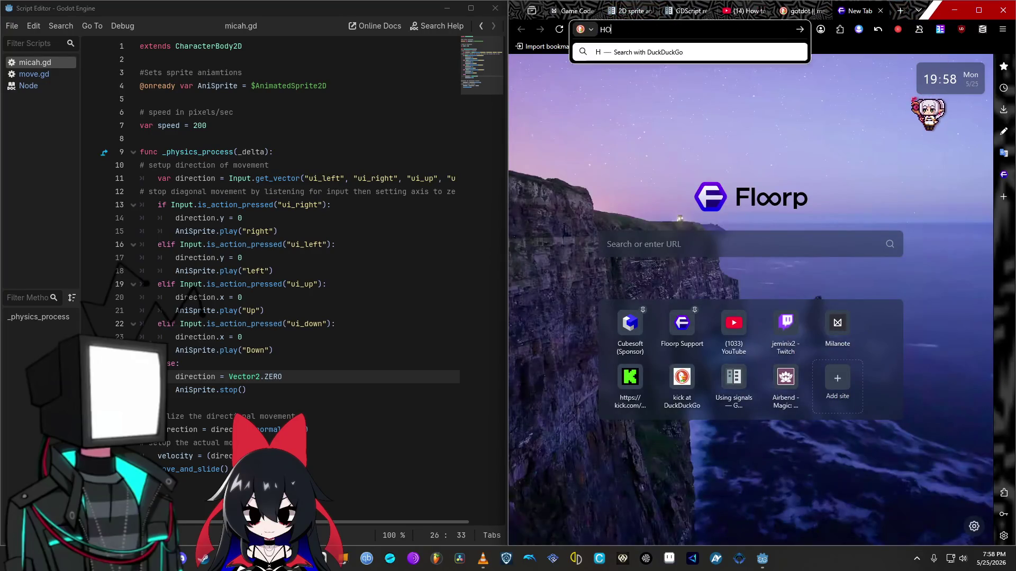
text(W TO MAKEE)
key(ctrl+a)
text(how to make s)
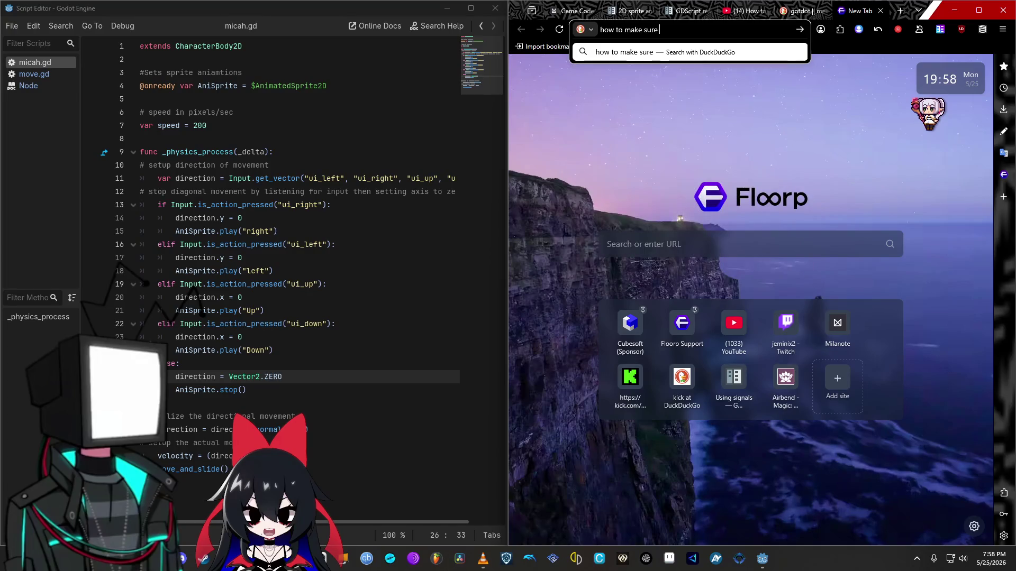
text(ot )
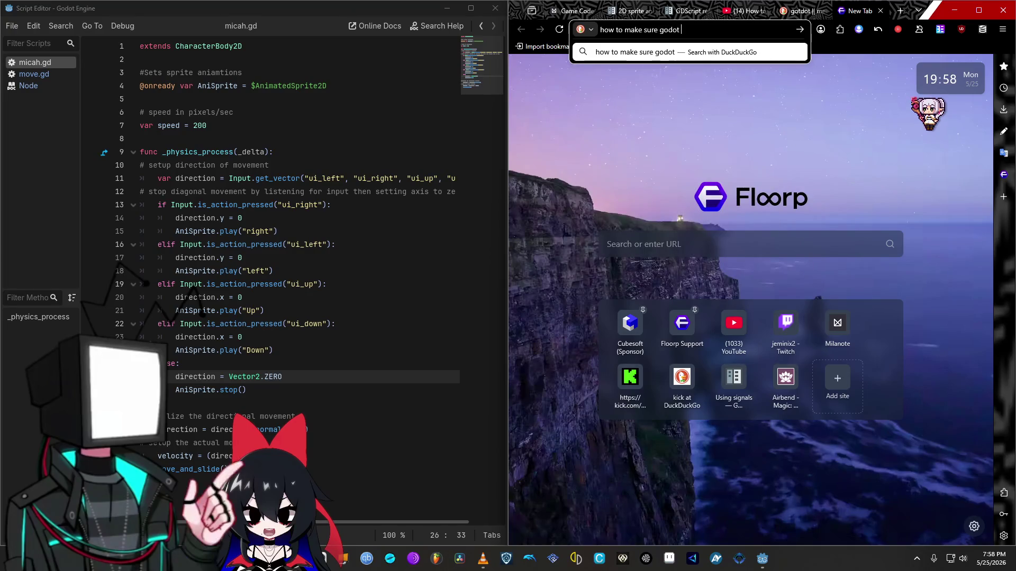
text(3d  animated spite ends up on)
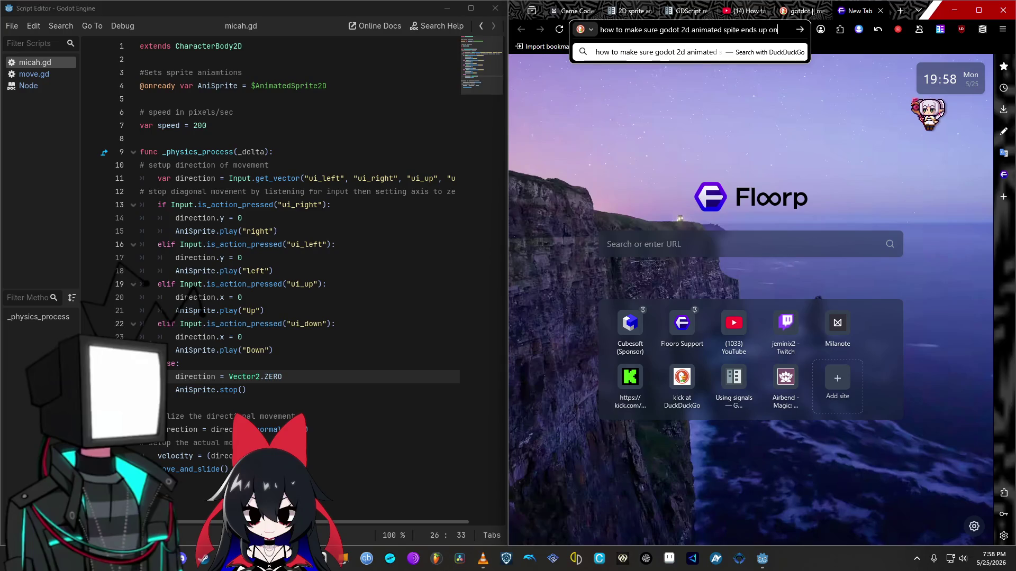
text( an idel fra)
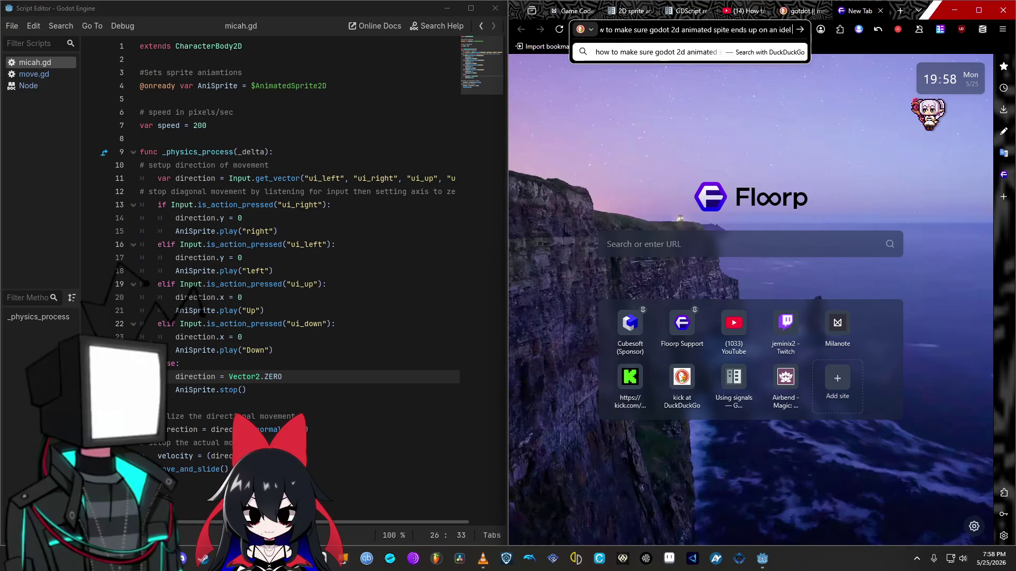
key(Return)
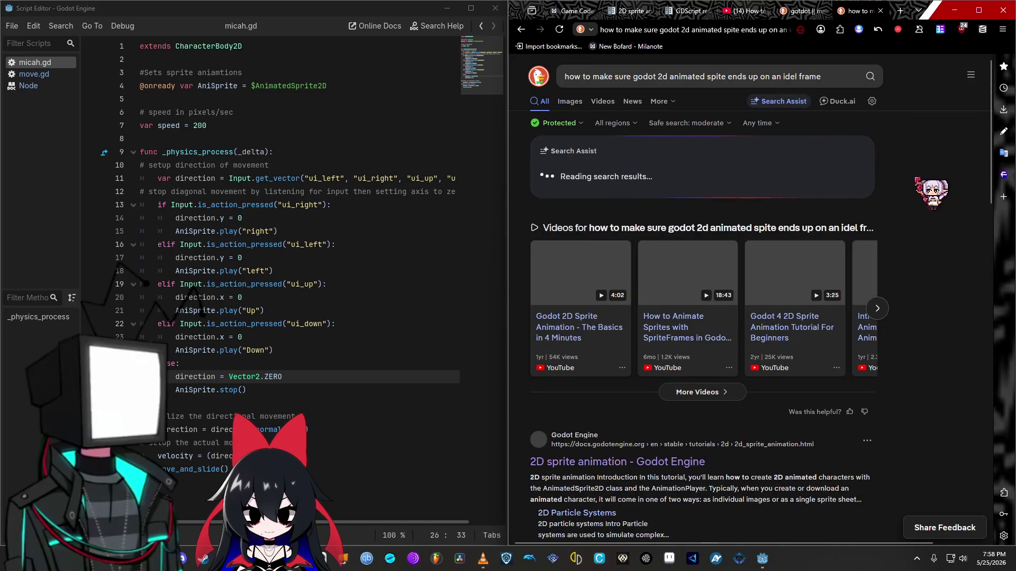
Step: Append 'the faced direction' to the idle-frame query and rerun the DuckDuckGo search
scroll(703, 296, down, 5)
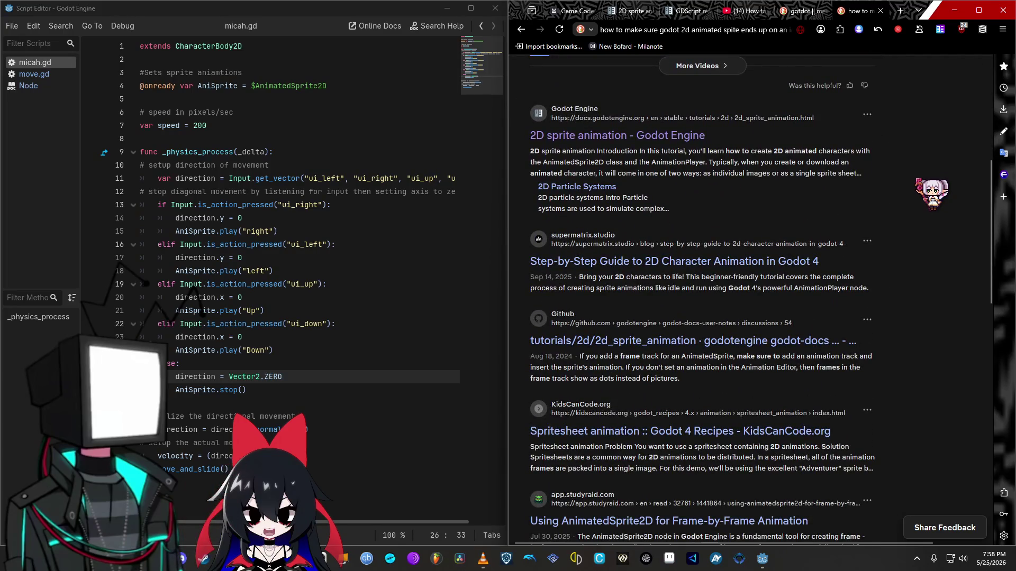
scroll(703, 297, up, 6)
click(860, 150)
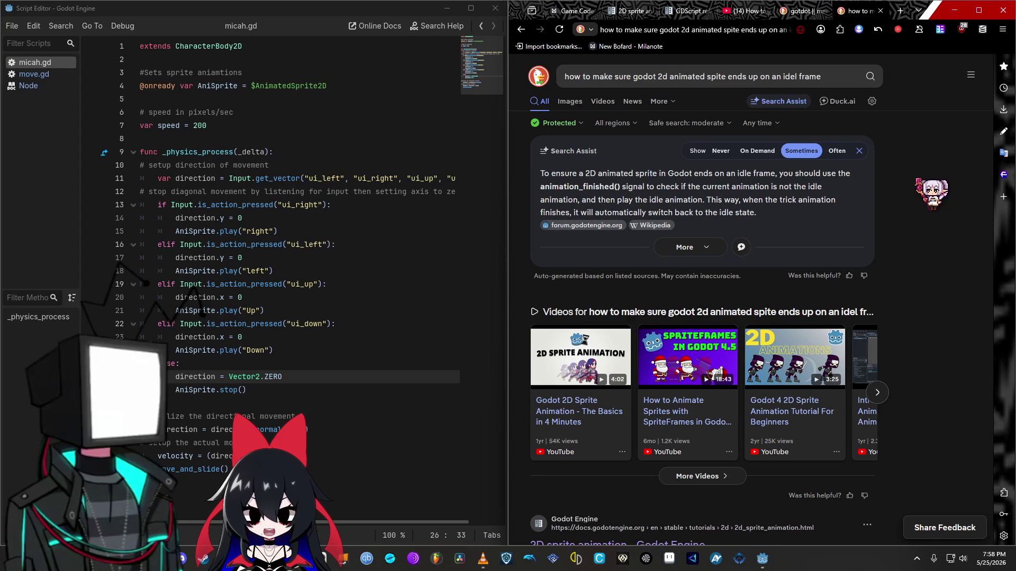
click(824, 77)
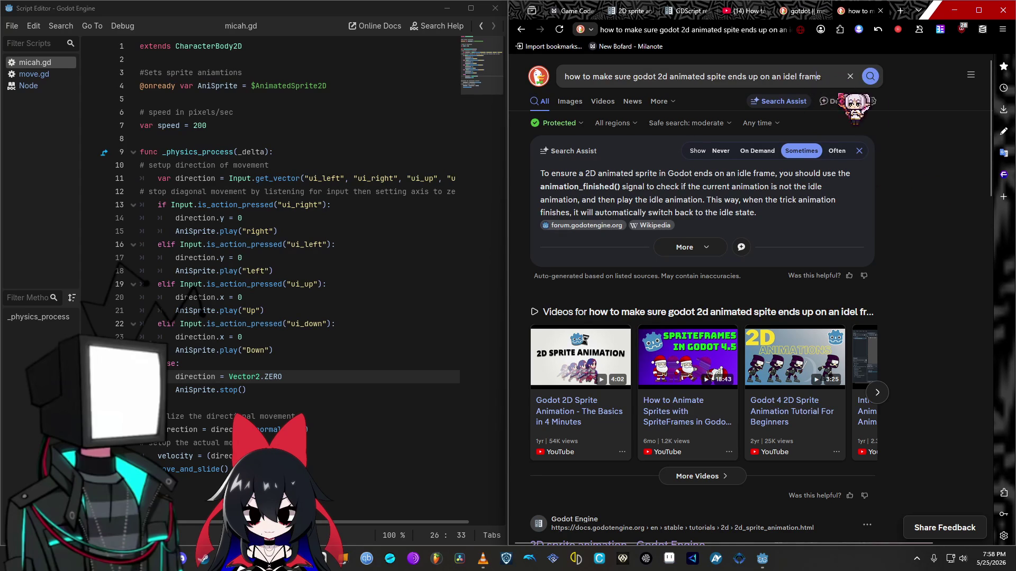
click(823, 77)
text(in)
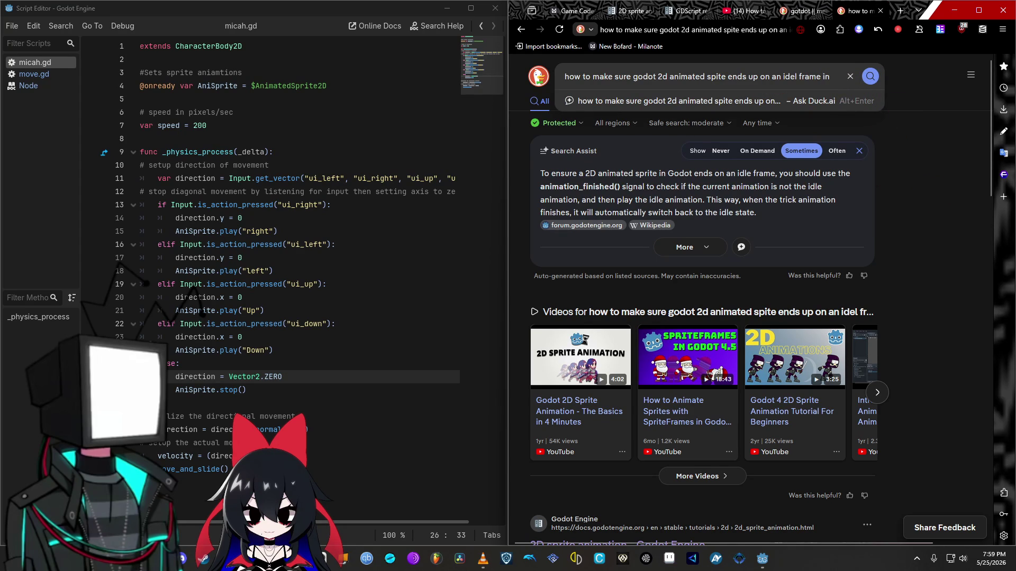
text(the faced)
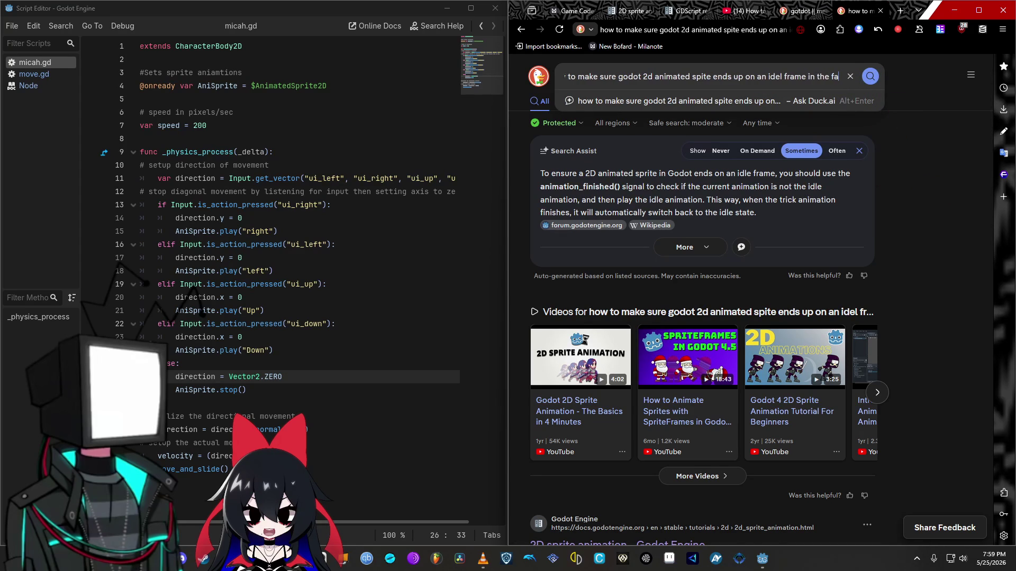
text( direction)
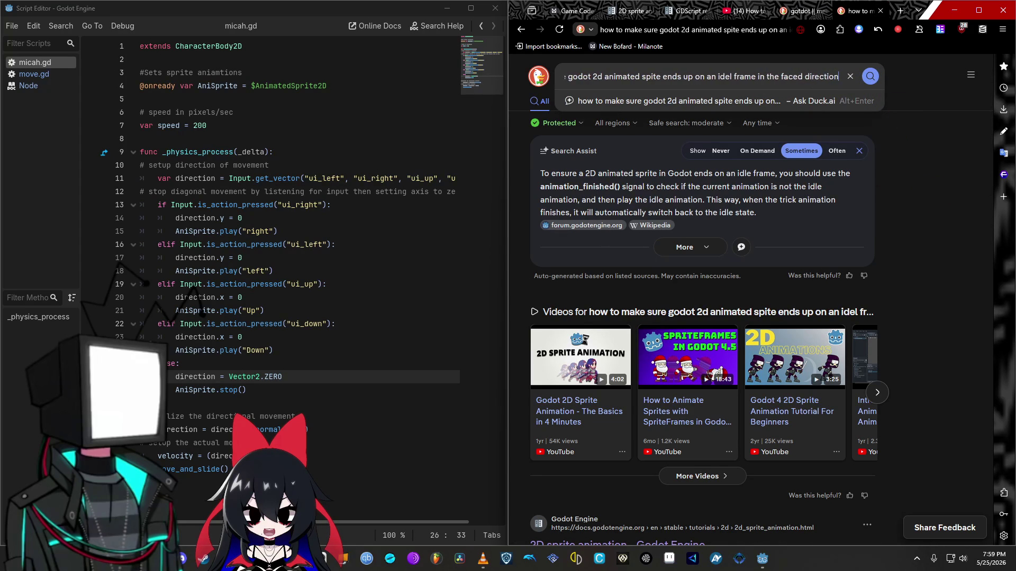
key(Return)
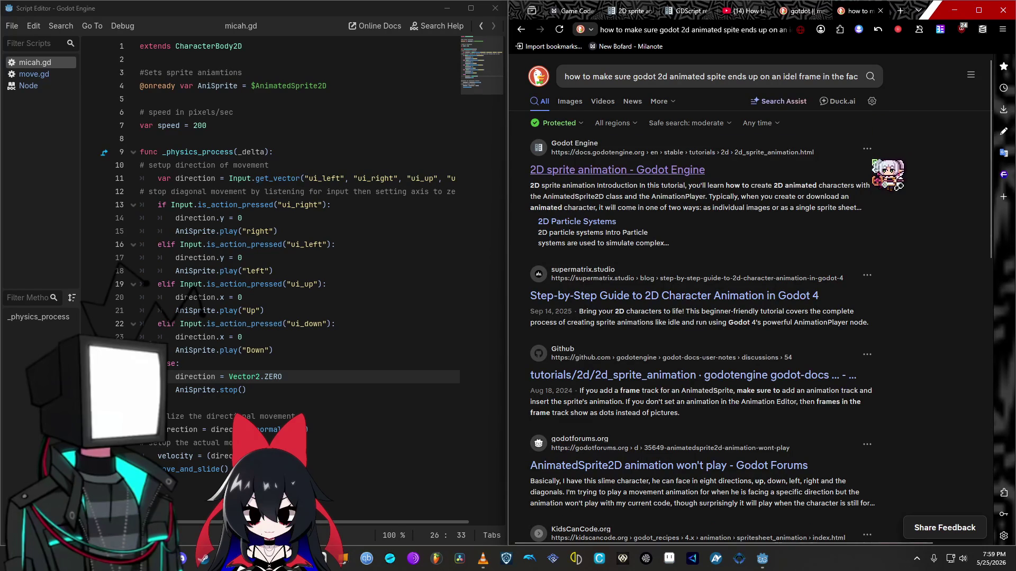
scroll(897, 185, down, 2)
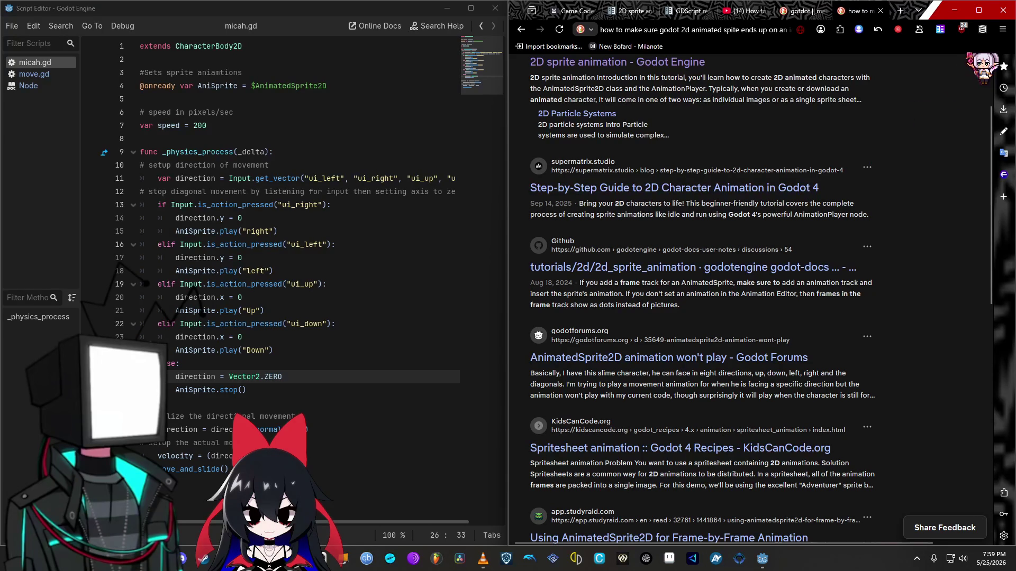
Step: Return to the 2D sprite animation docs tab and open the Introduction to the animation features page
mouse_move(761, 556)
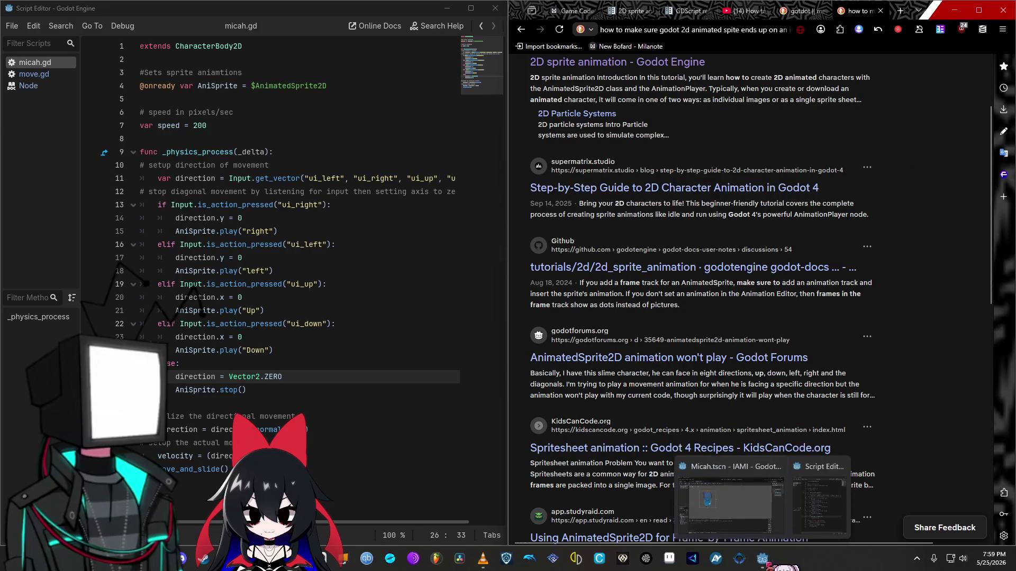
mouse_move(760, 522)
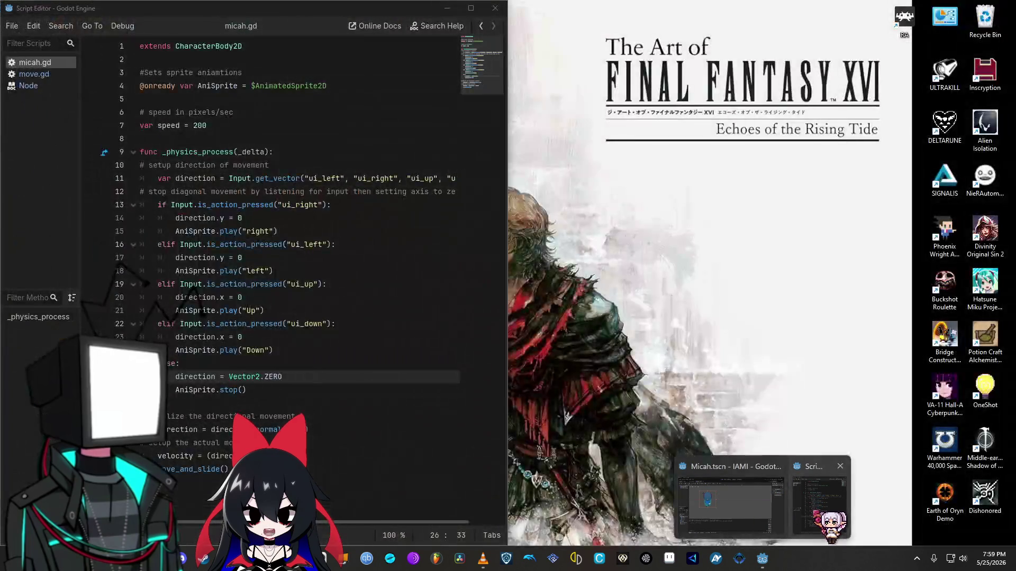
click(819, 506)
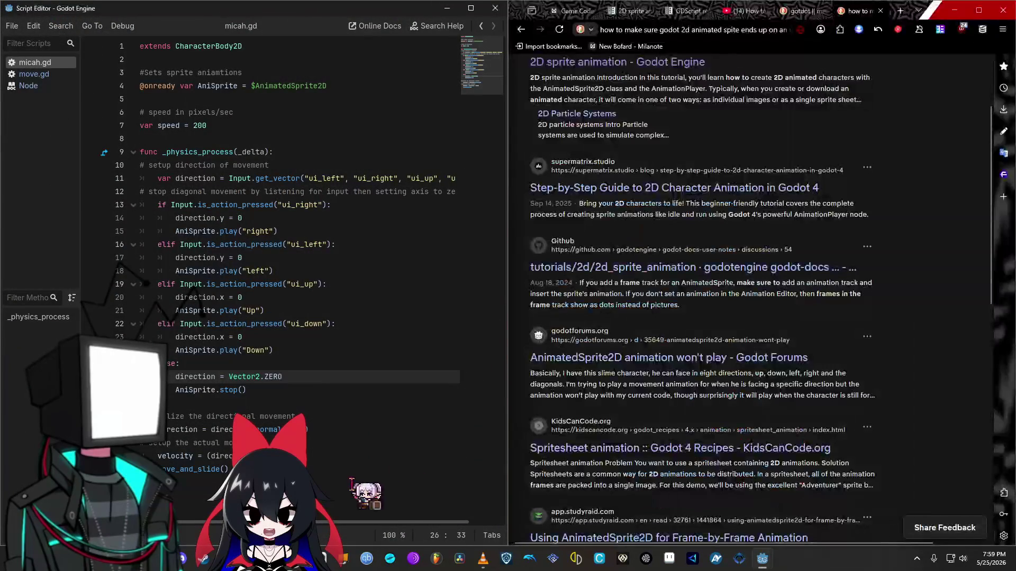
click(631, 11)
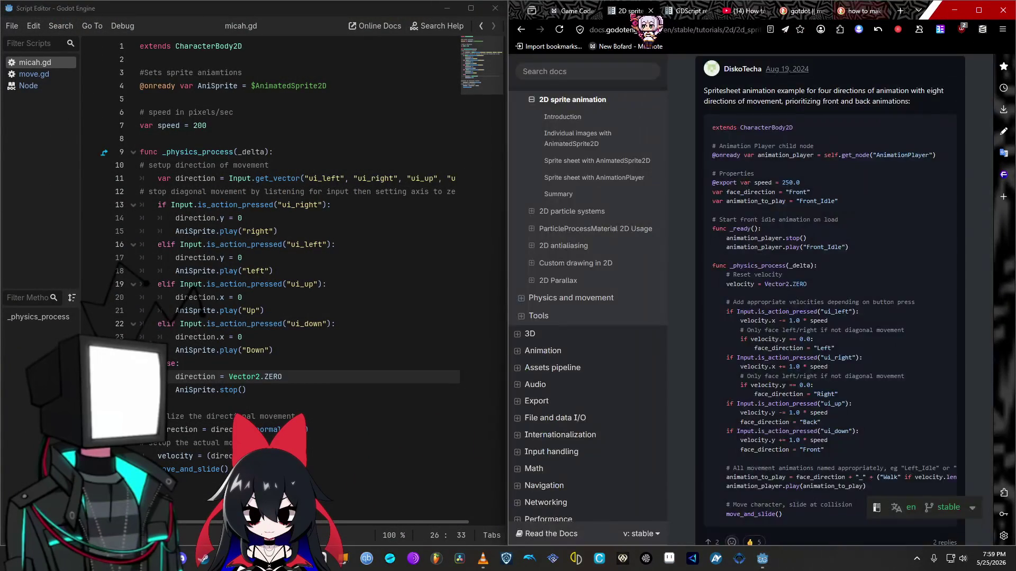
scroll(894, 271, down, 5)
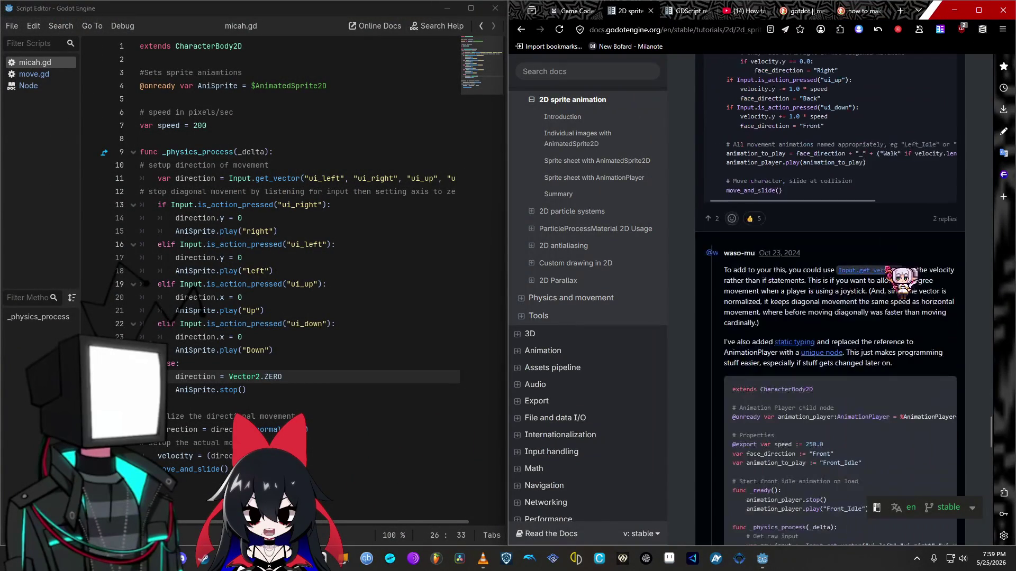
click(573, 352)
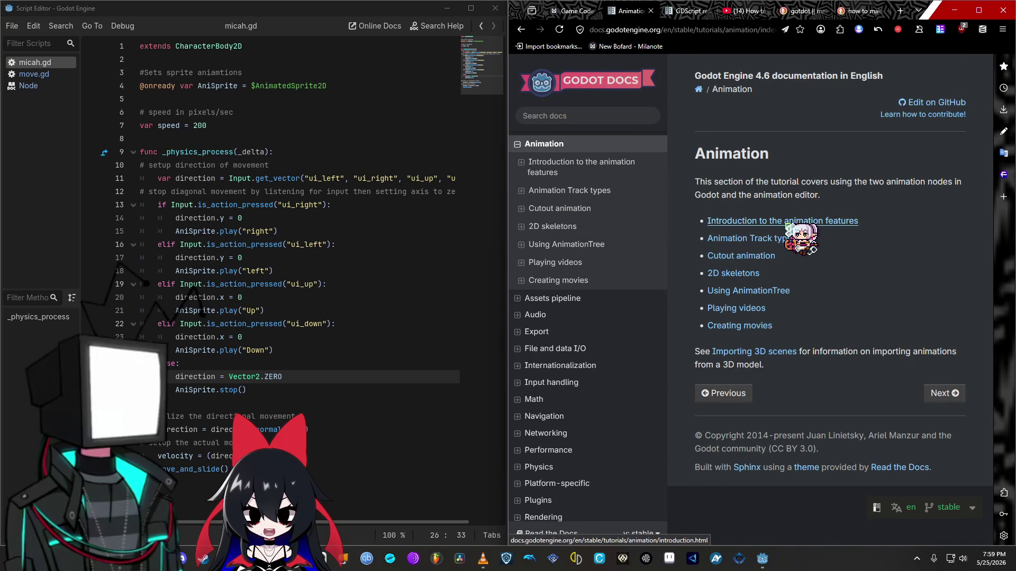
click(787, 225)
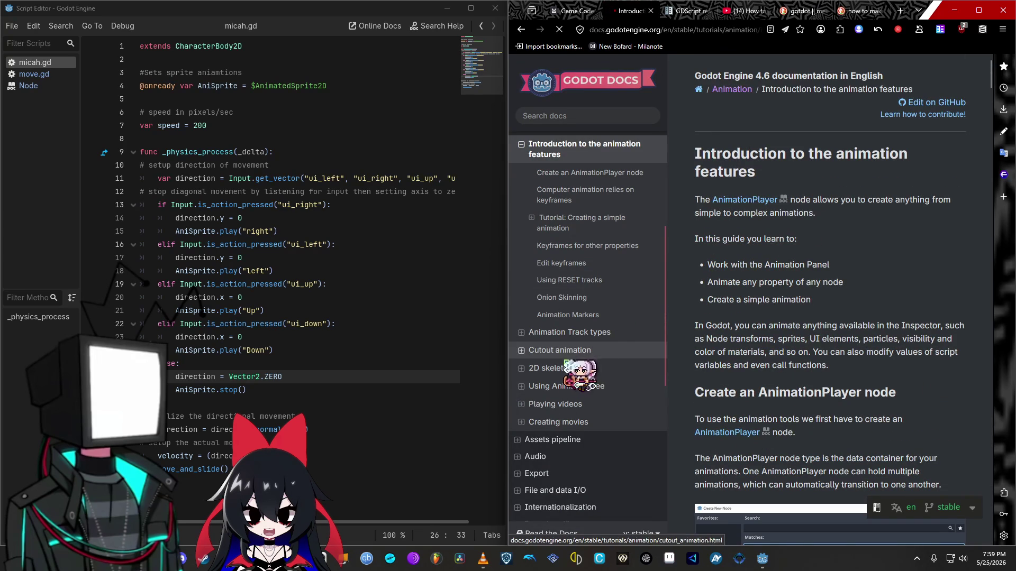
Step: Browse the 2D and Animation docs sections to Animation Track types, reading down to Call Method Track
scroll(630, 312, up, 3)
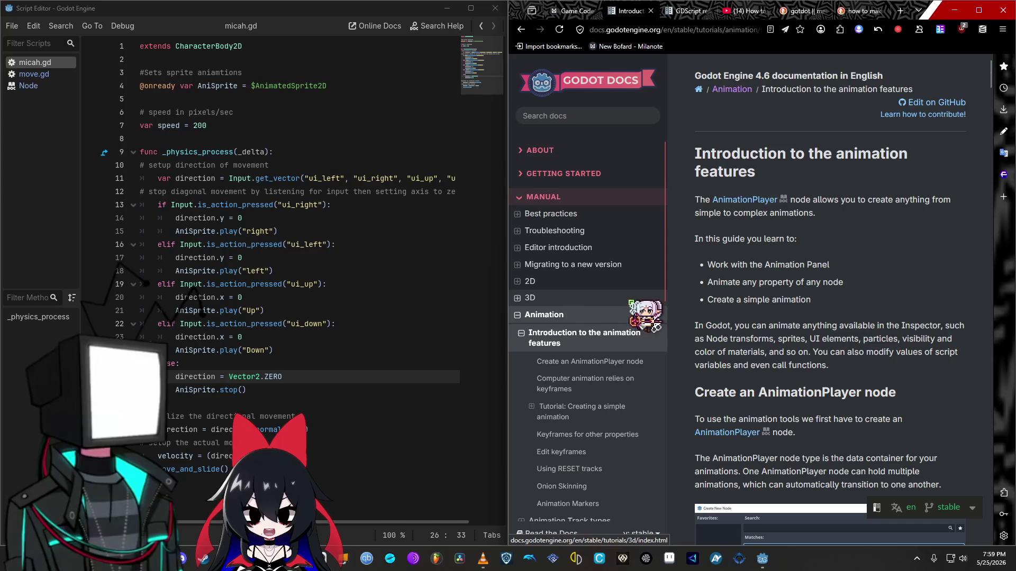
click(544, 289)
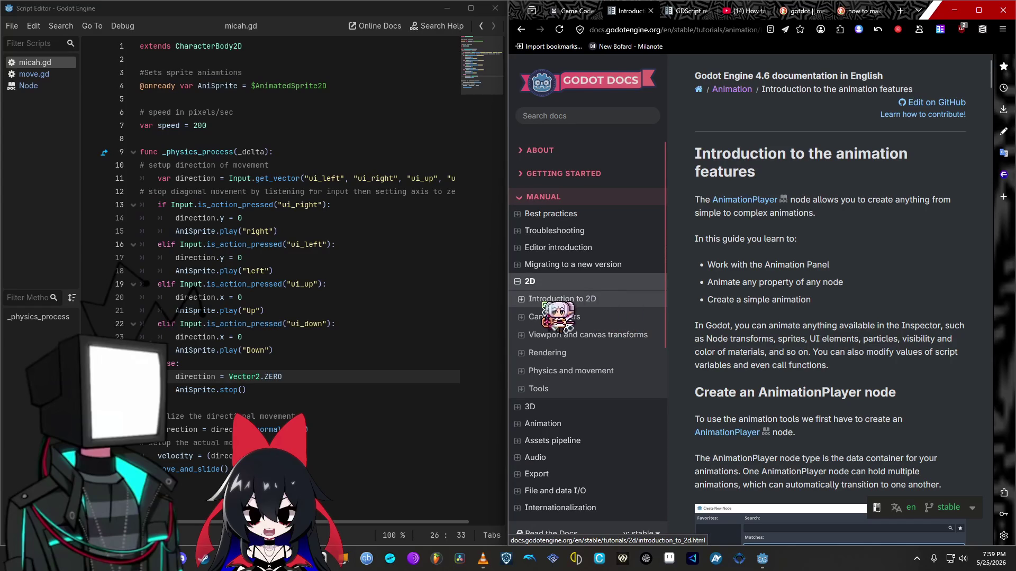
click(607, 303)
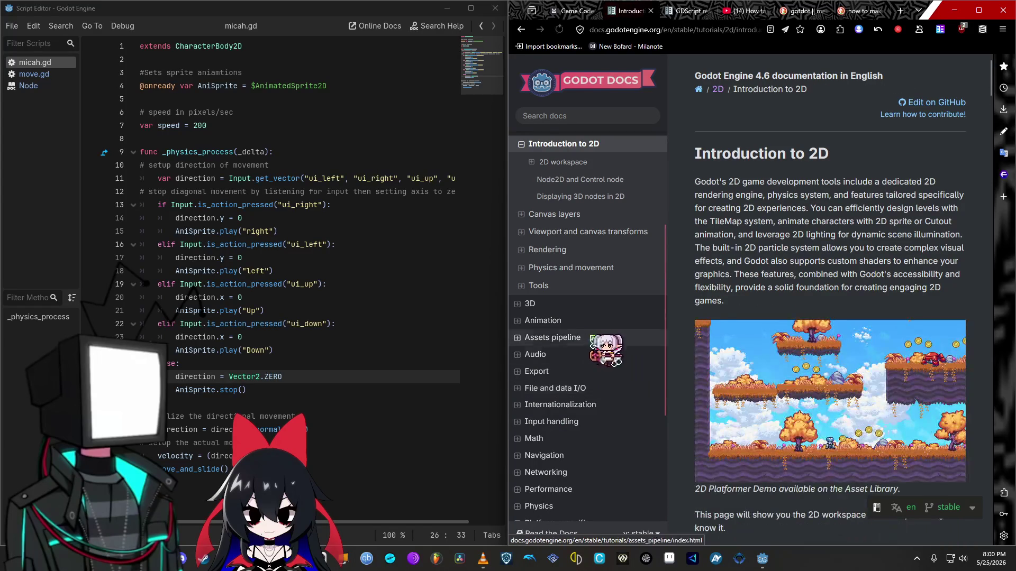
click(554, 321)
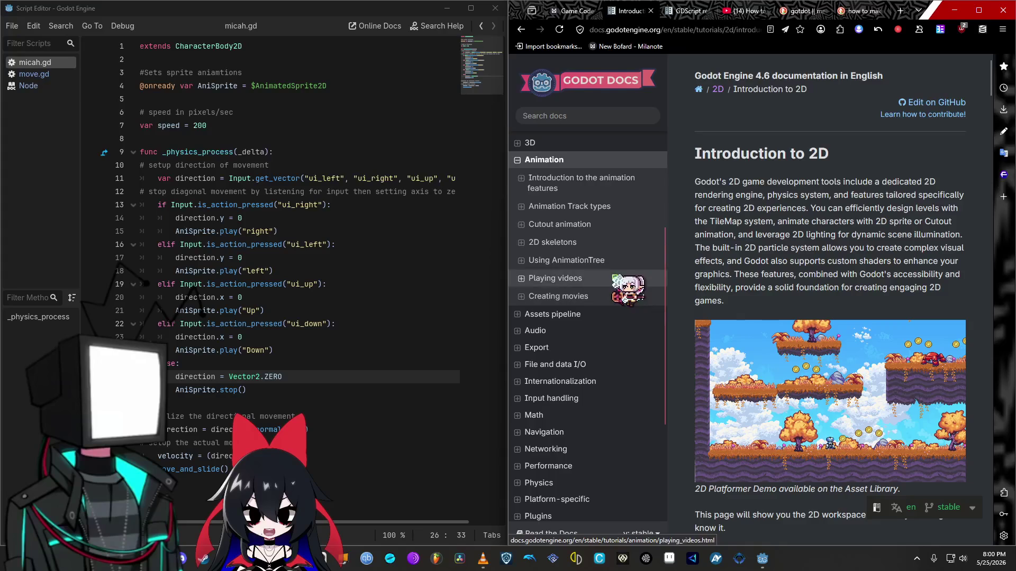
click(606, 208)
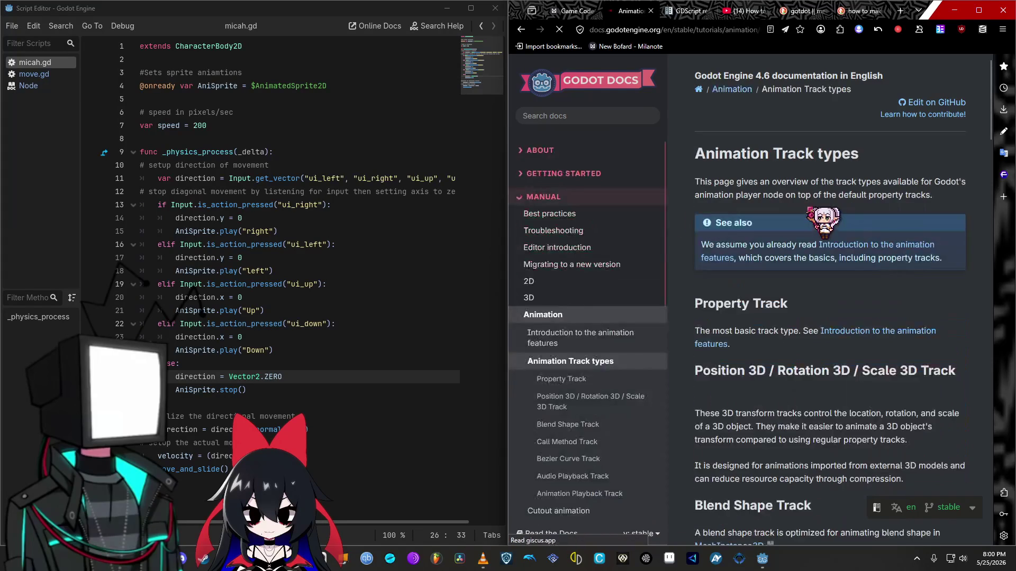
scroll(865, 312, down, 10)
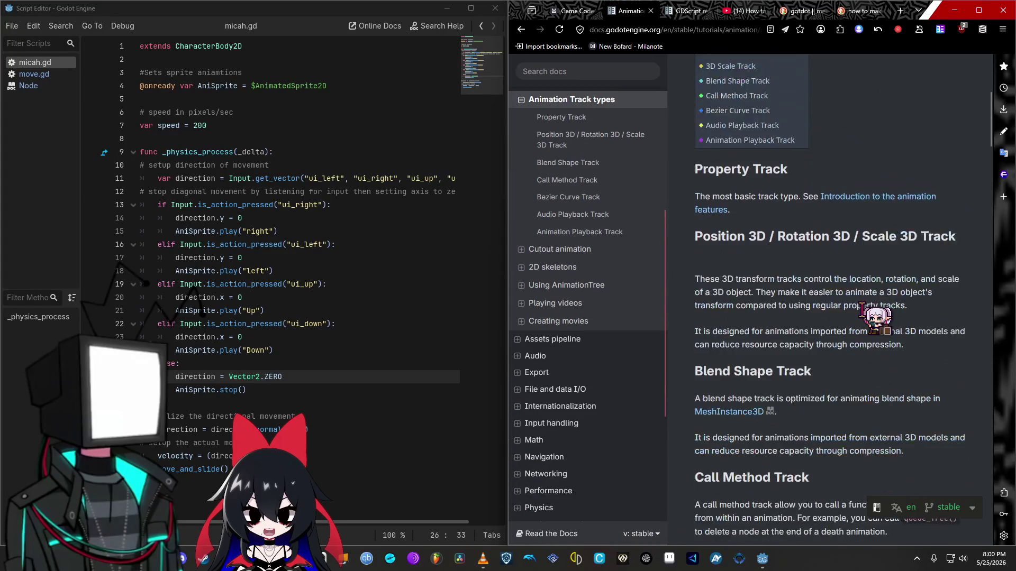
scroll(865, 312, down, 6)
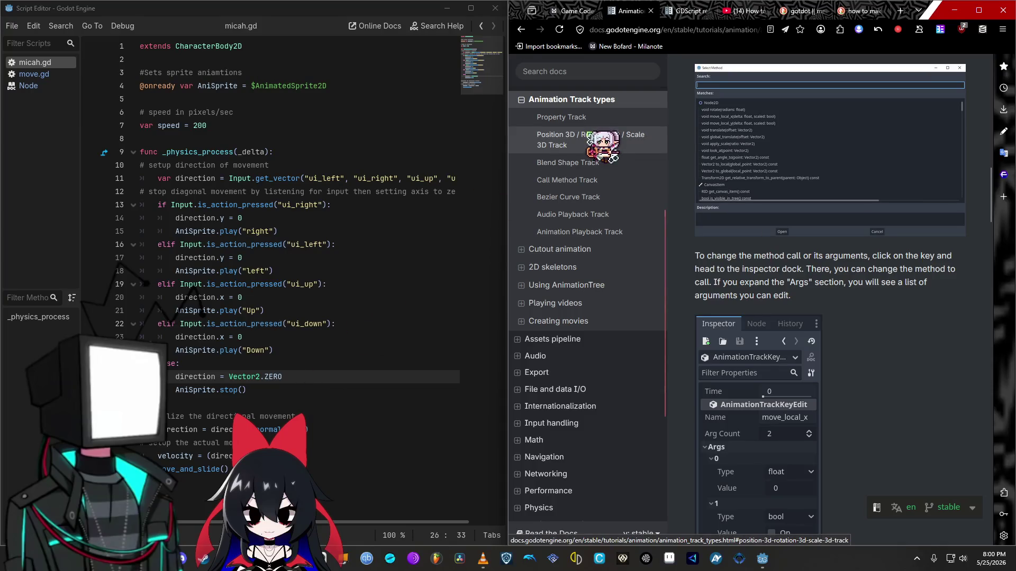
click(678, 12)
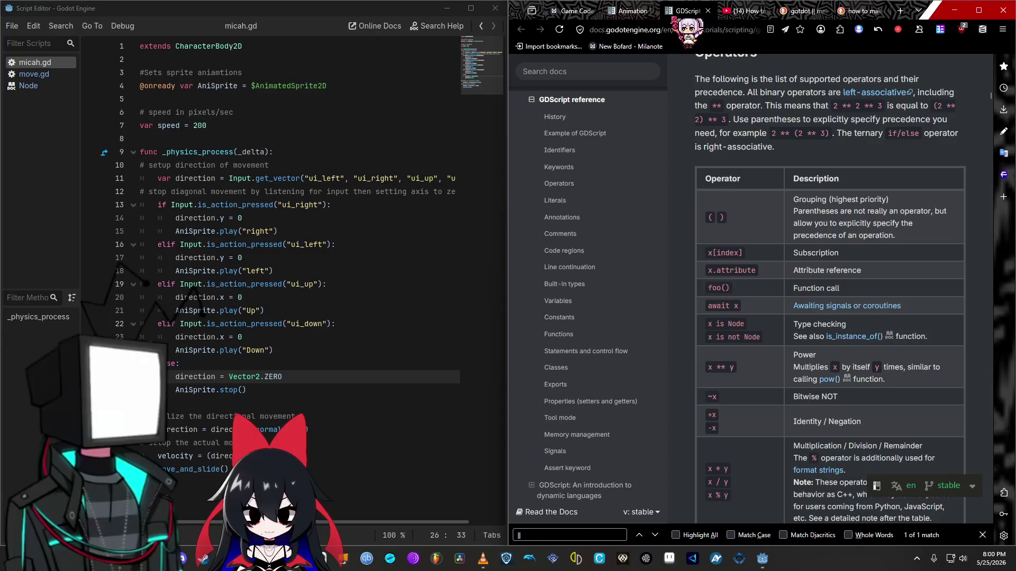
scroll(703, 260, up, 5)
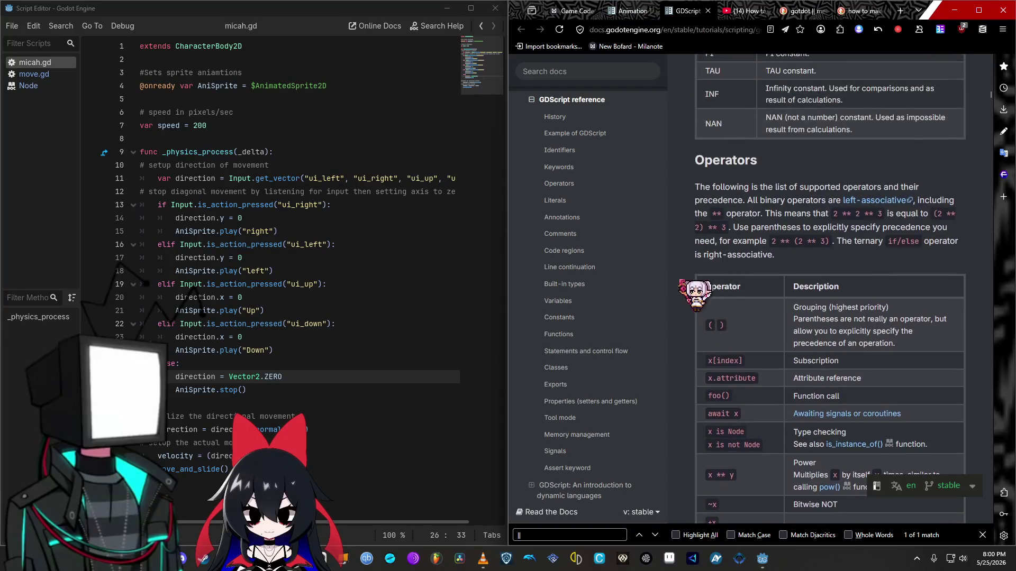
scroll(702, 307, up, 15)
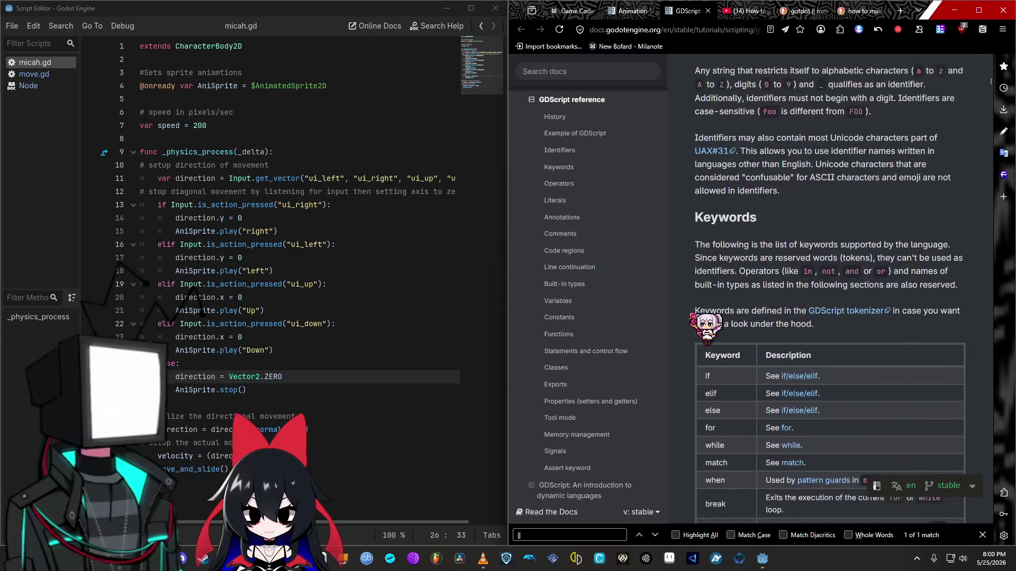
scroll(690, 316, up, 20)
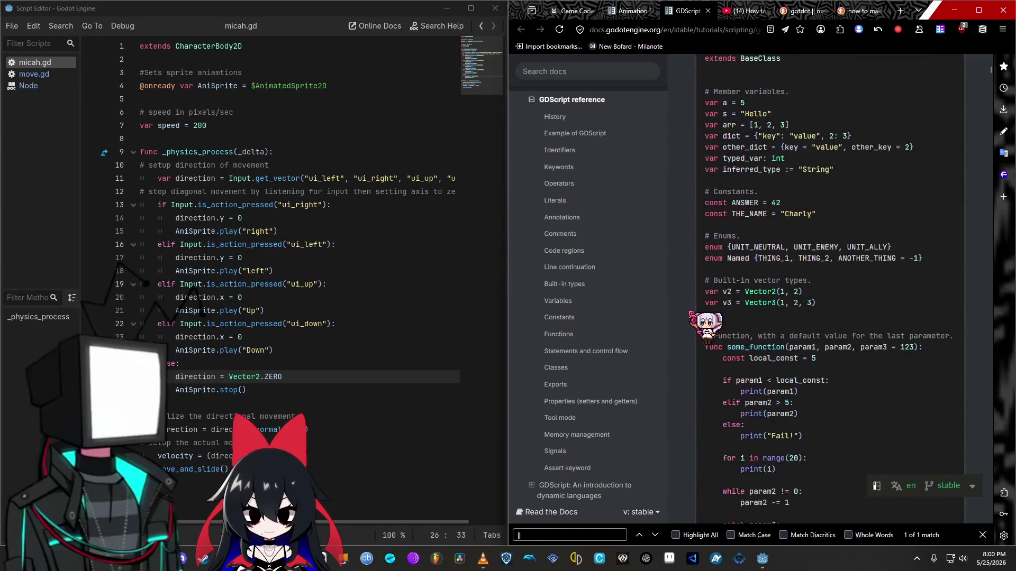
scroll(691, 315, down, 20)
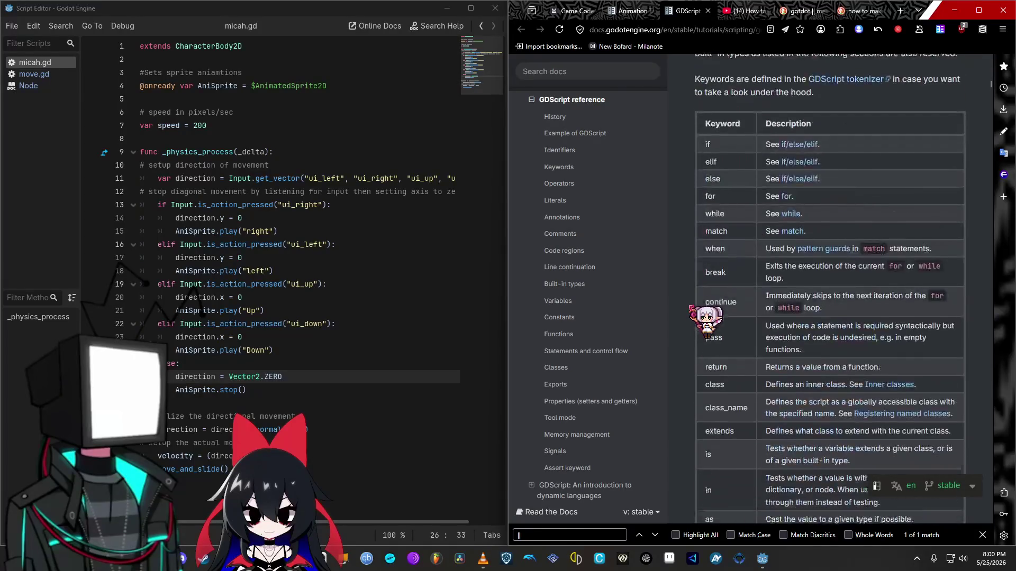
scroll(690, 316, down, 20)
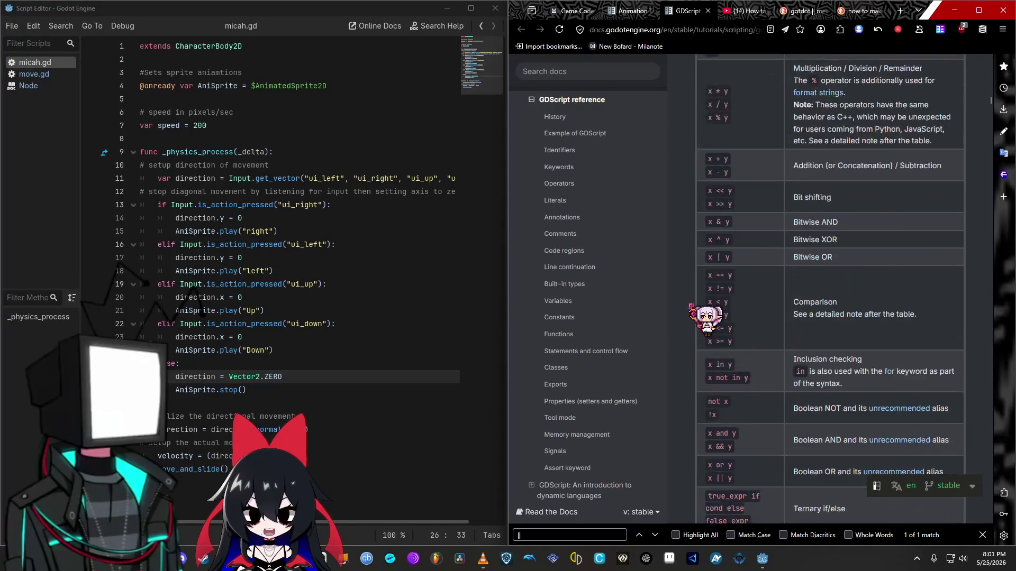
scroll(690, 316, down, 10)
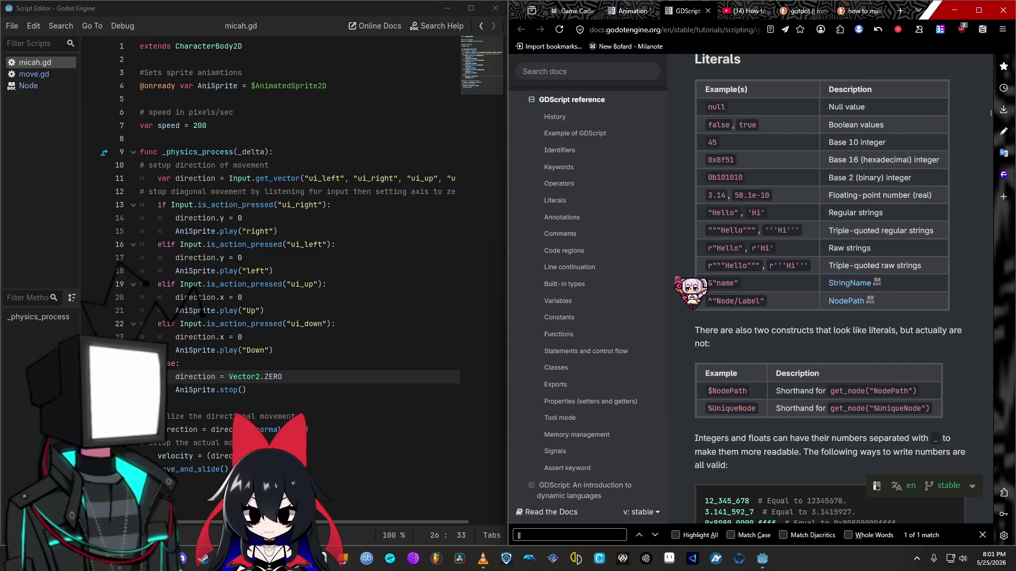
scroll(690, 290, down, 5)
scroll(690, 288, down, 6)
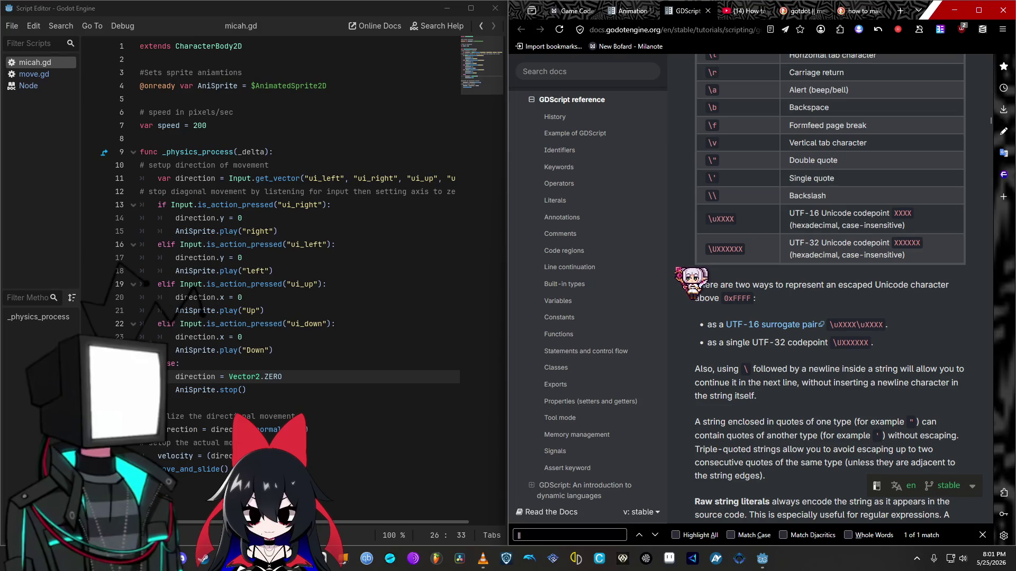
scroll(690, 288, down, 6)
scroll(690, 289, down, 4)
scroll(690, 280, down, 6)
scroll(691, 280, down, 10)
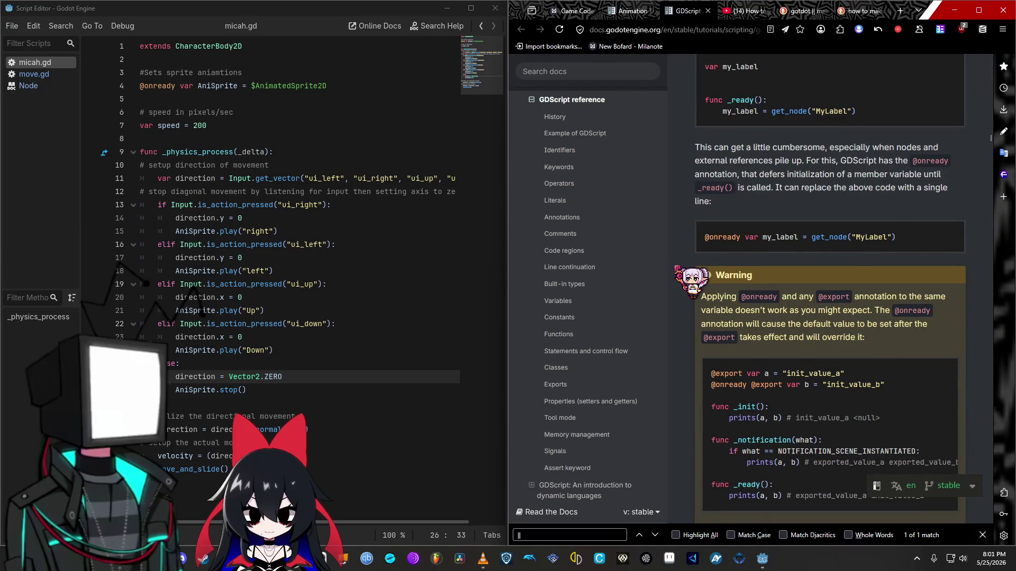
scroll(691, 281, down, 7)
scroll(690, 280, down, 4)
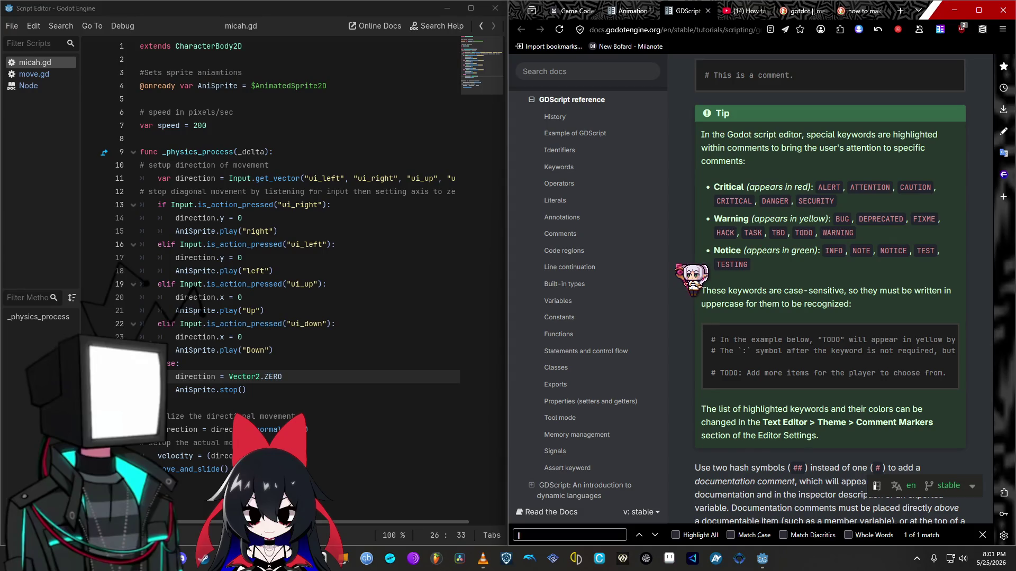
scroll(692, 275, down, 11)
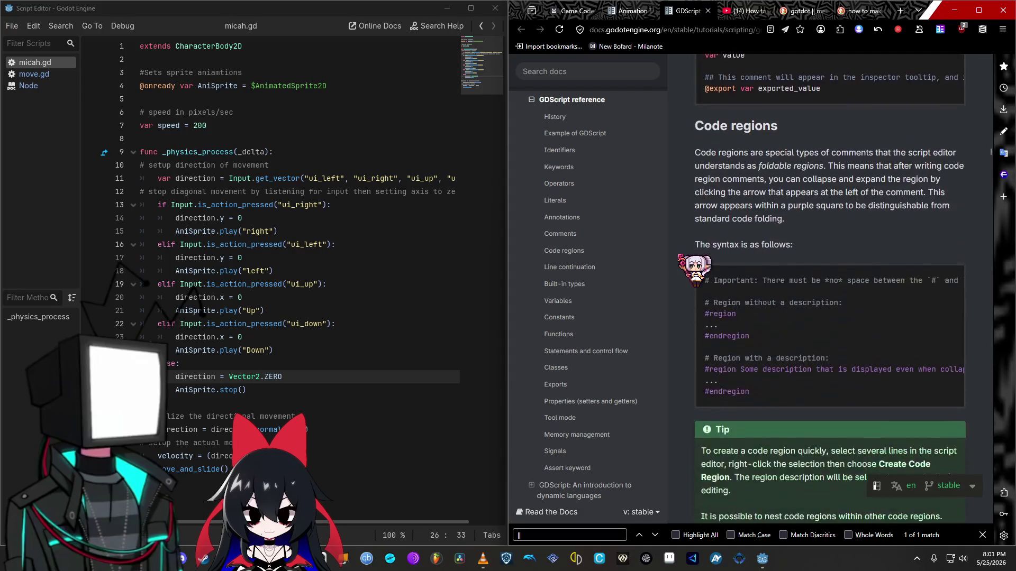
scroll(691, 273, down, 7)
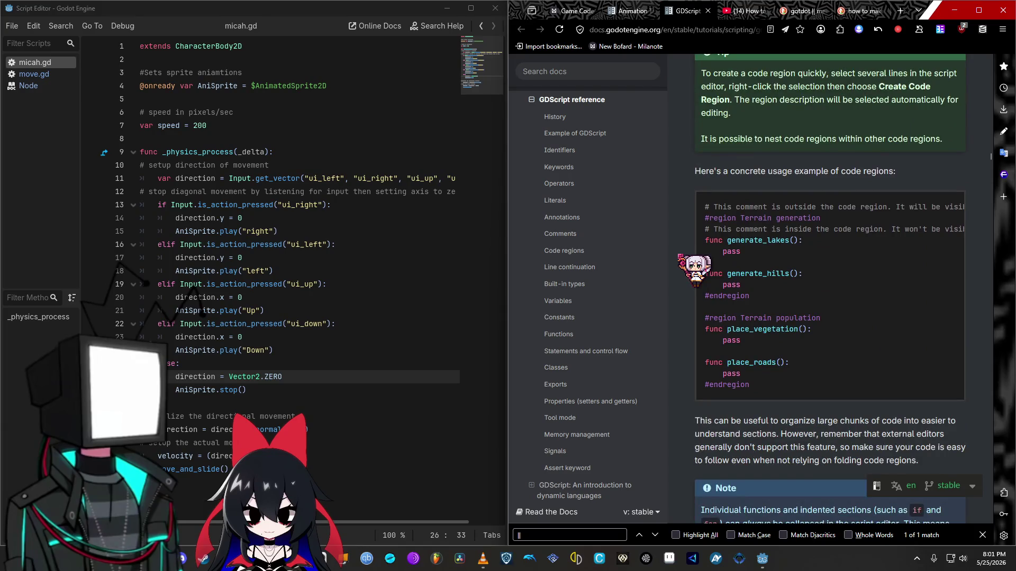
scroll(693, 271, down, 8)
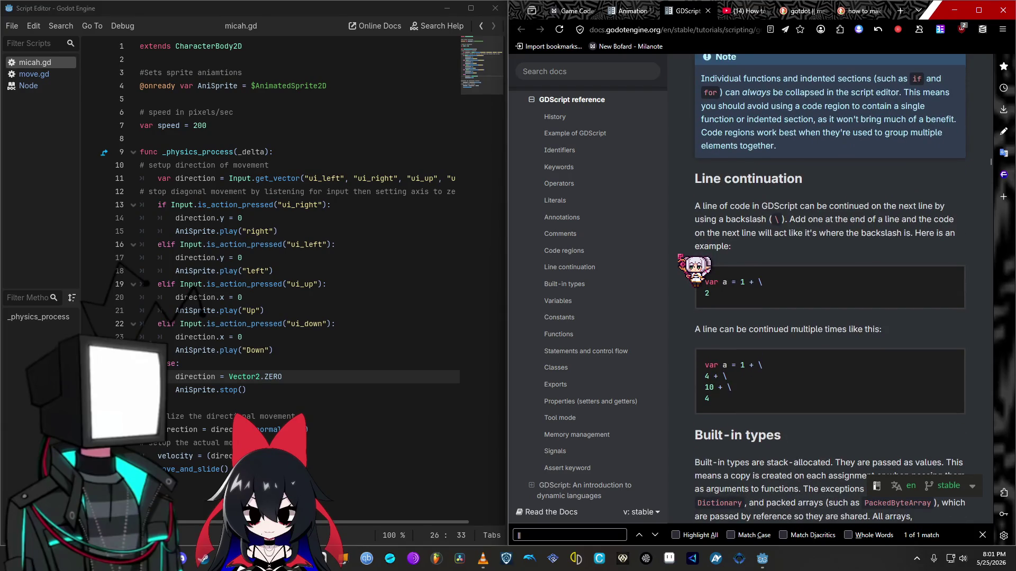
scroll(693, 271, down, 8)
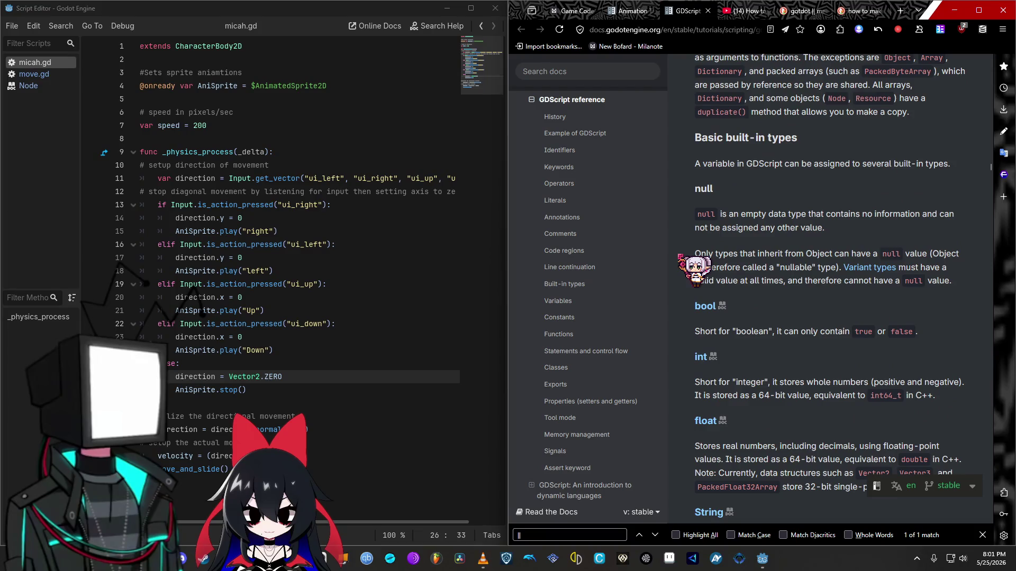
scroll(693, 271, down, 2)
scroll(693, 271, down, 4)
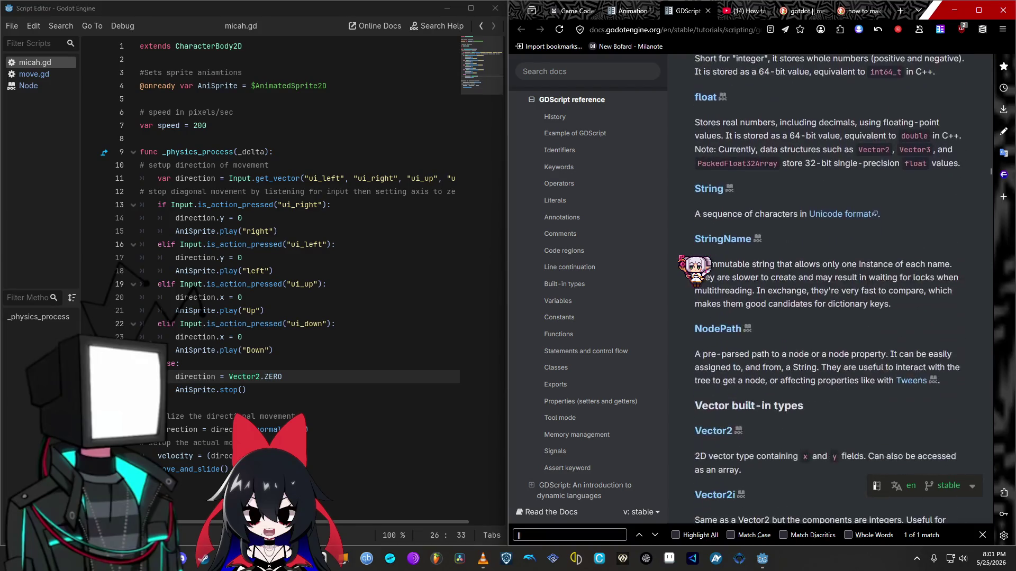
scroll(693, 271, down, 7)
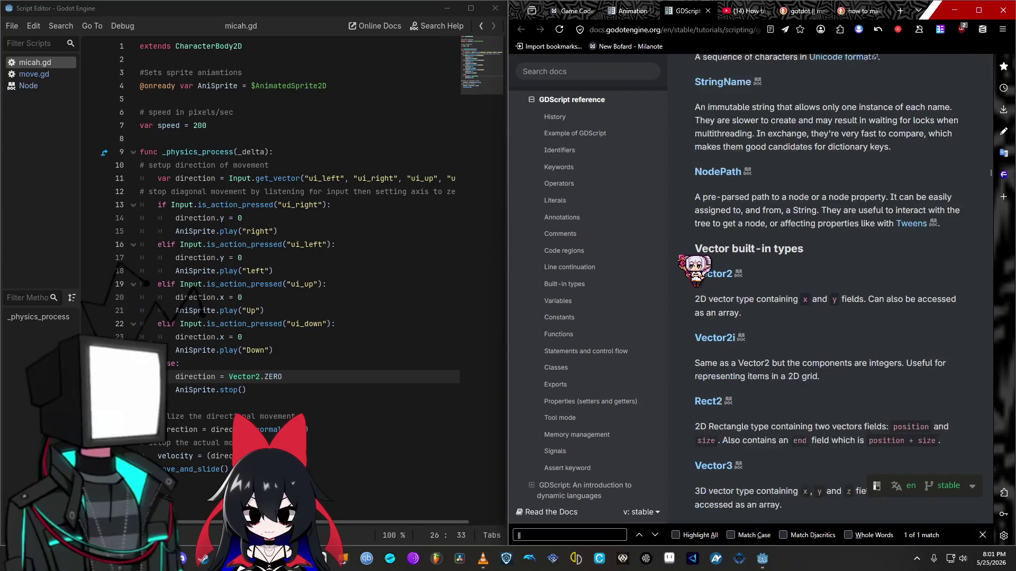
scroll(693, 271, down, 2)
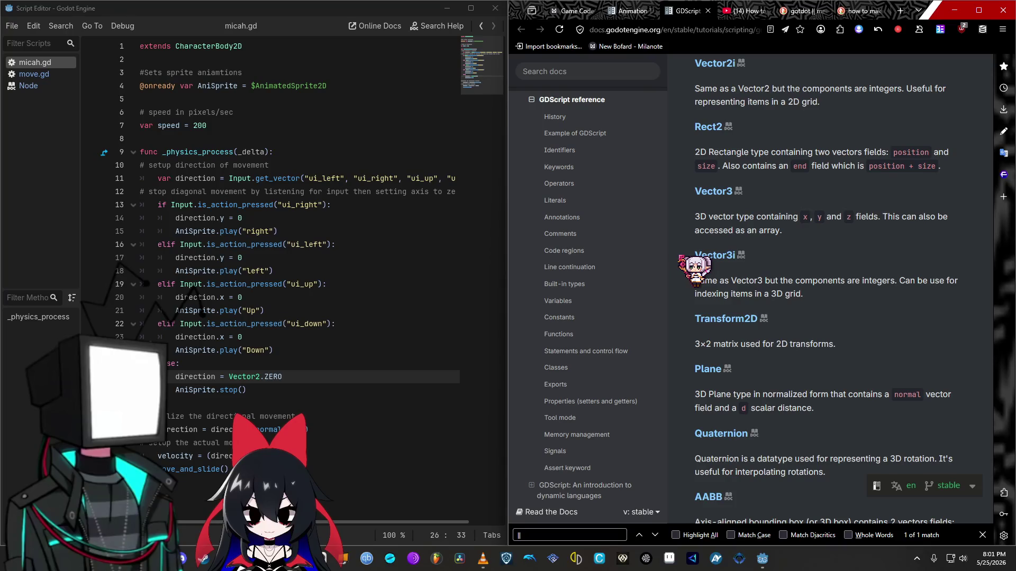
scroll(680, 257, down, 5)
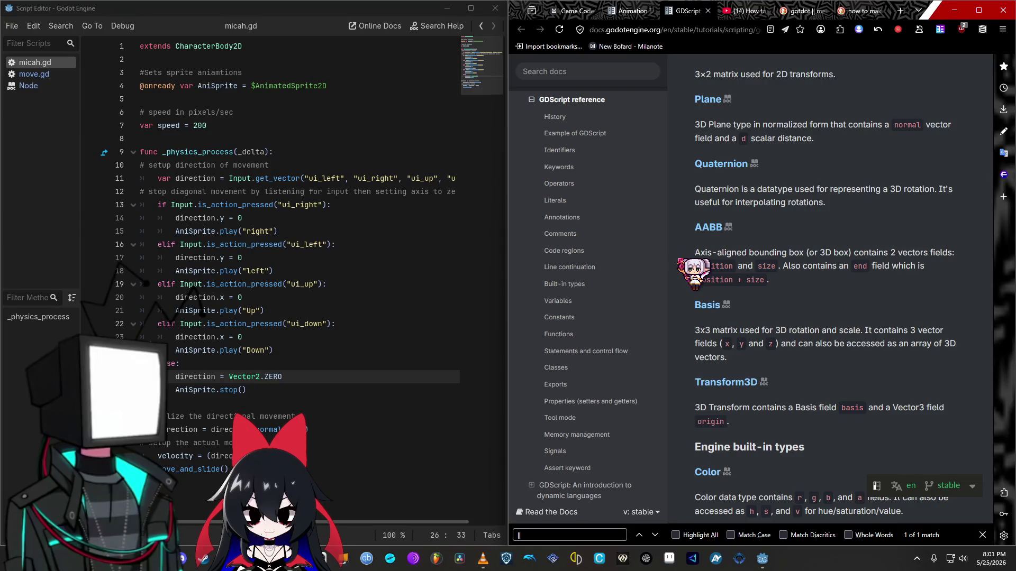
scroll(680, 260, down, 3)
scroll(516, 288, down, 5)
scroll(577, 289, up, 3)
scroll(578, 290, up, 3)
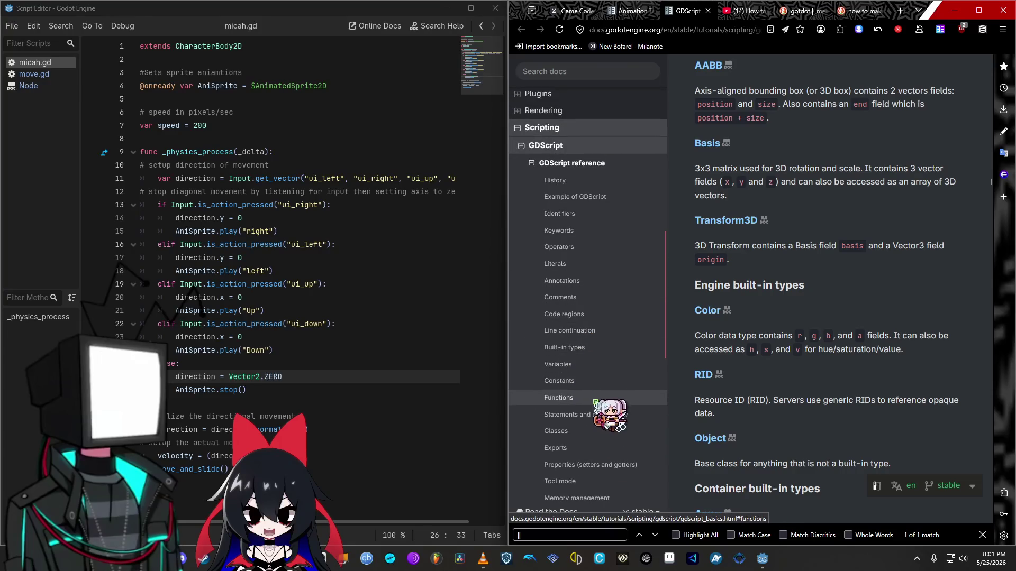
scroll(614, 439, down, 4)
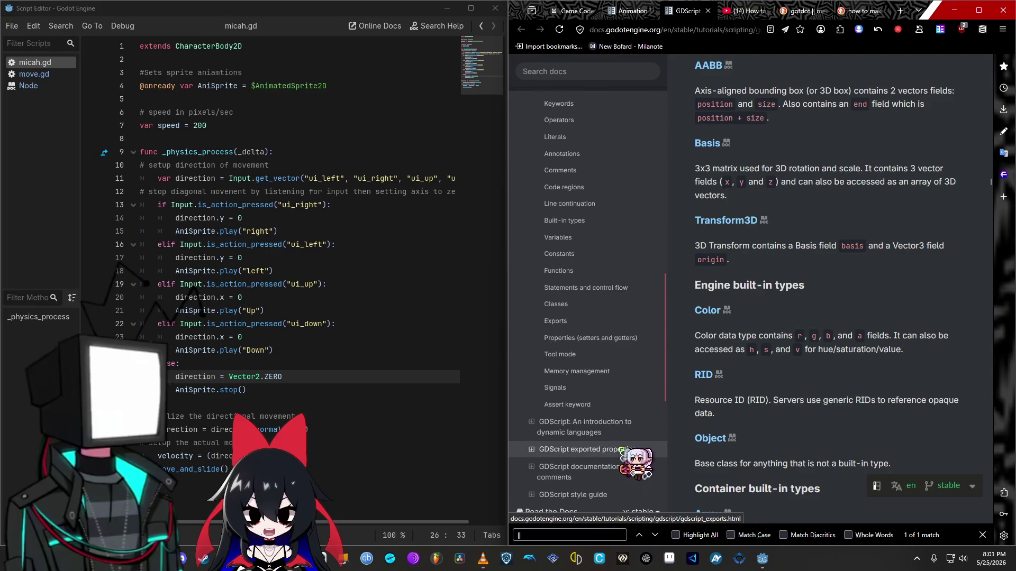
scroll(621, 433, up, 2)
scroll(766, 329, down, 6)
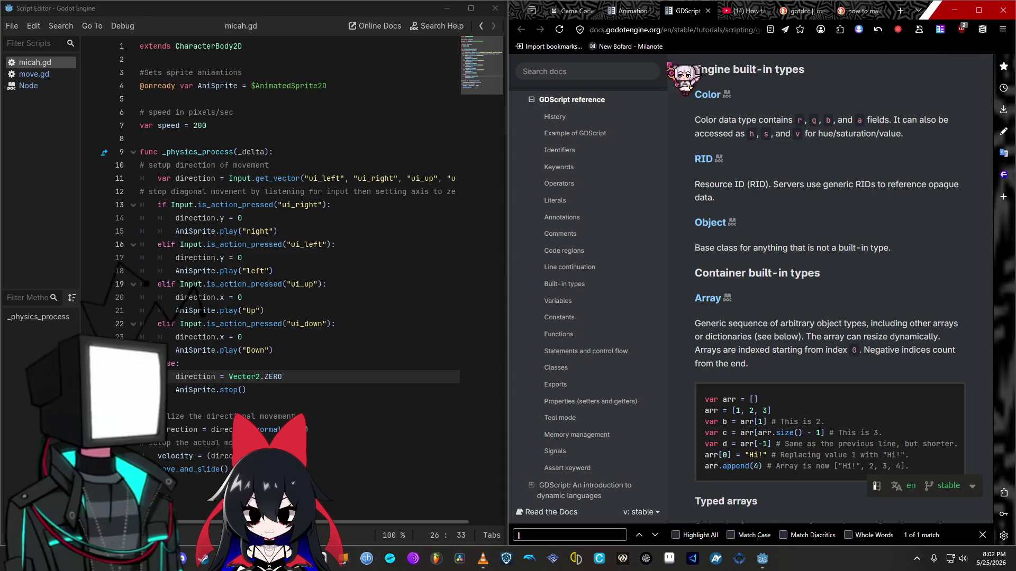
scroll(847, 217, down, 4)
scroll(847, 217, down, 4)
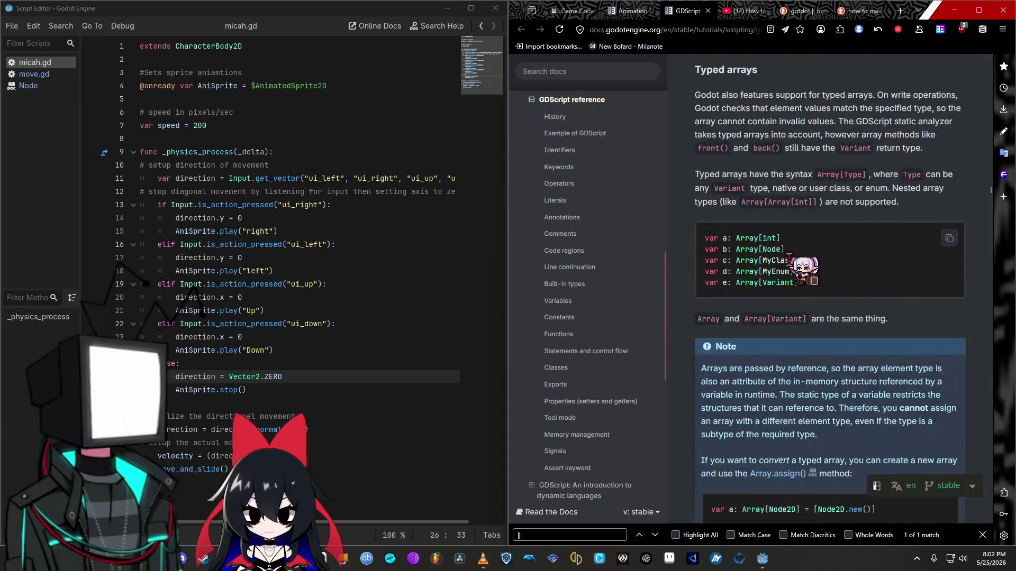
scroll(882, 269, down, 10)
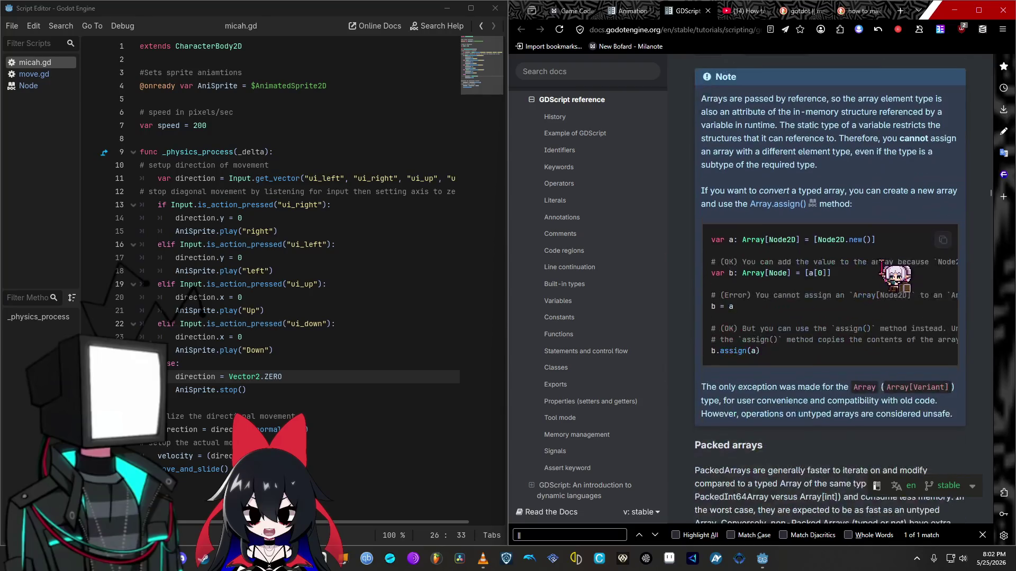
scroll(883, 270, down, 20)
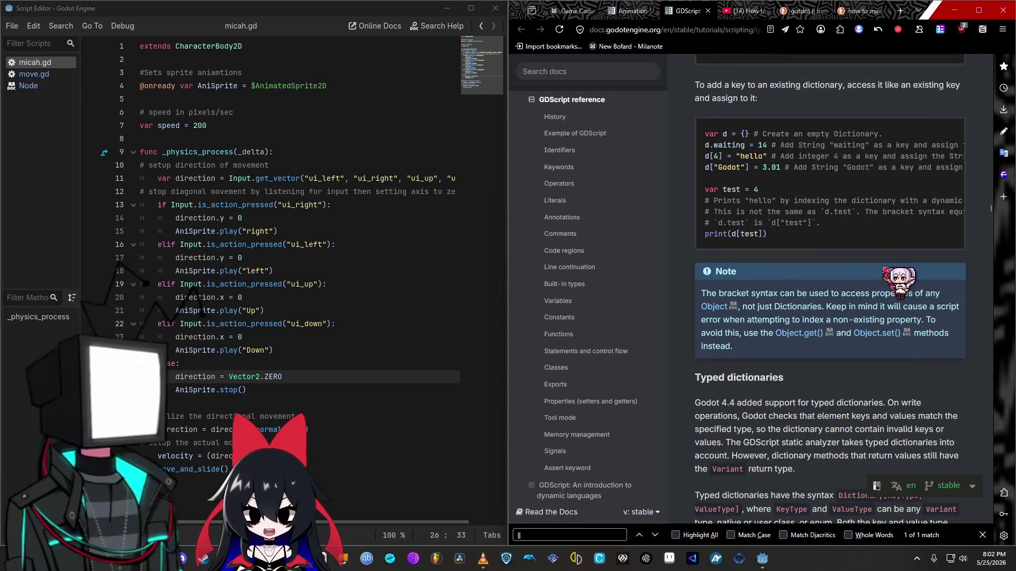
click(799, 10)
Step: Close the no-longer-needed search results tab
click(823, 11)
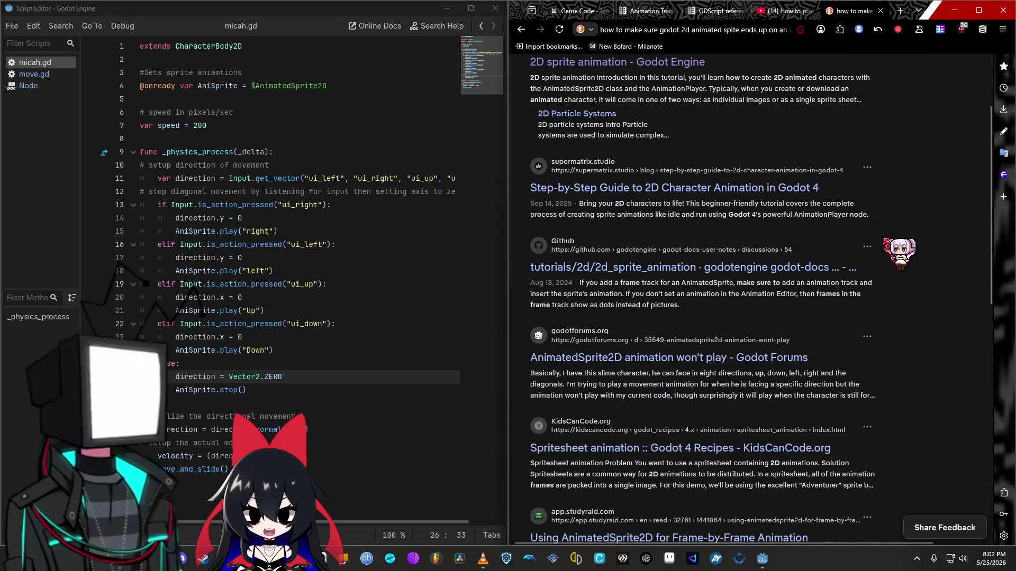
scroll(894, 264, down, 2)
scroll(889, 262, down, 1)
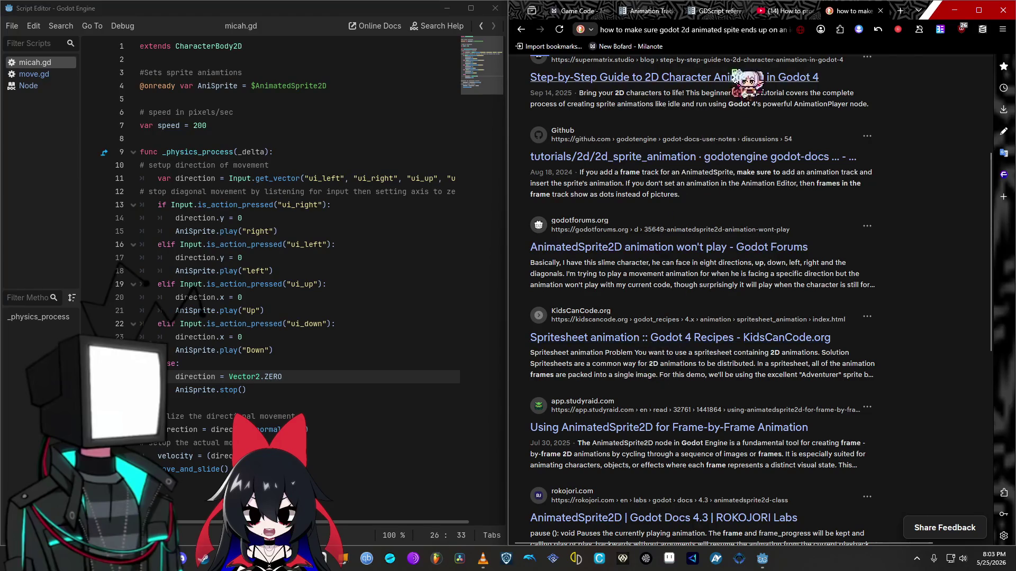
Step: Search 'animated sprite 2d godot documentation' in a new tab and open the 2D sprite animation page
click(900, 10)
text(anime)
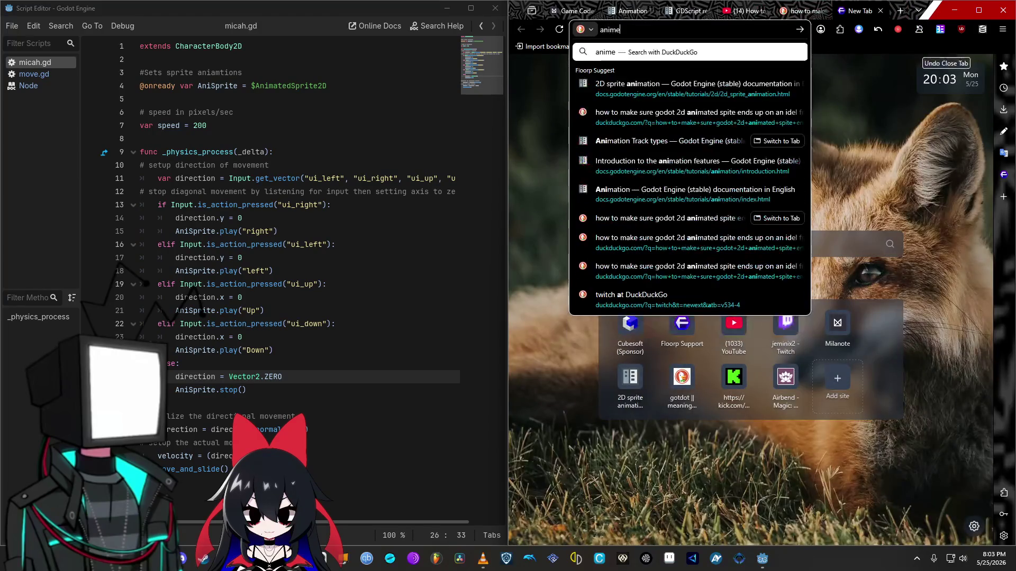
text(ated ap)
key(BackSpace)
key(BackSpace)
text(sp)
key(BackSpace)
key(BackSpace)
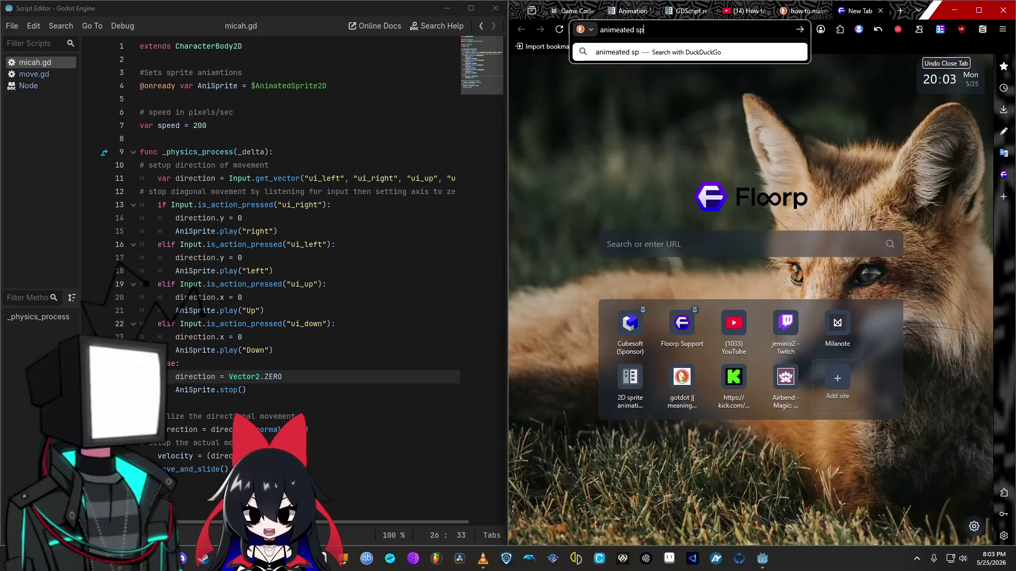
text(te 3d)
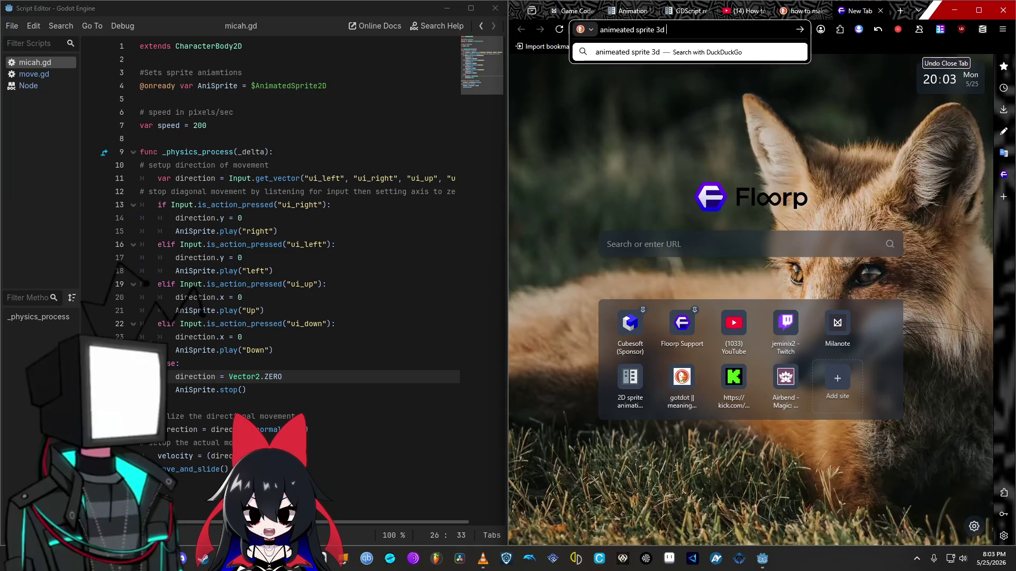
key(BackSpace)
key(BackSpace)
text(2d godot)
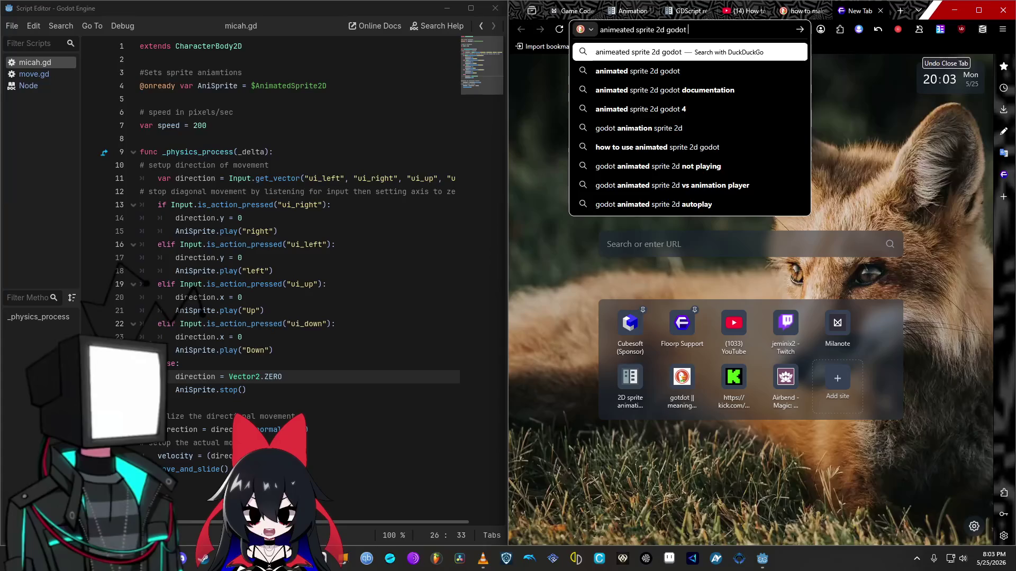
key(Down)
key(Down)
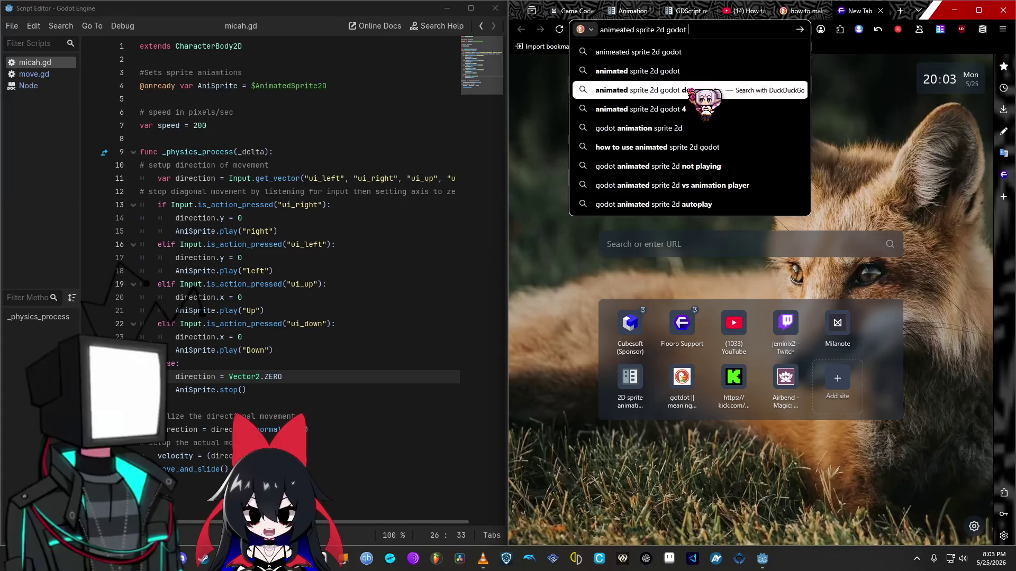
key(Return)
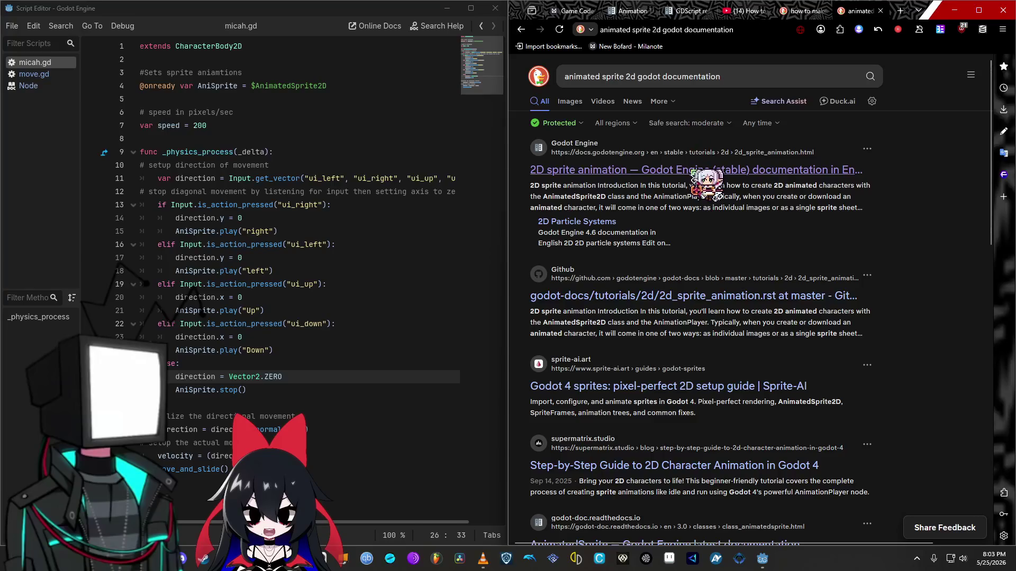
click(694, 170)
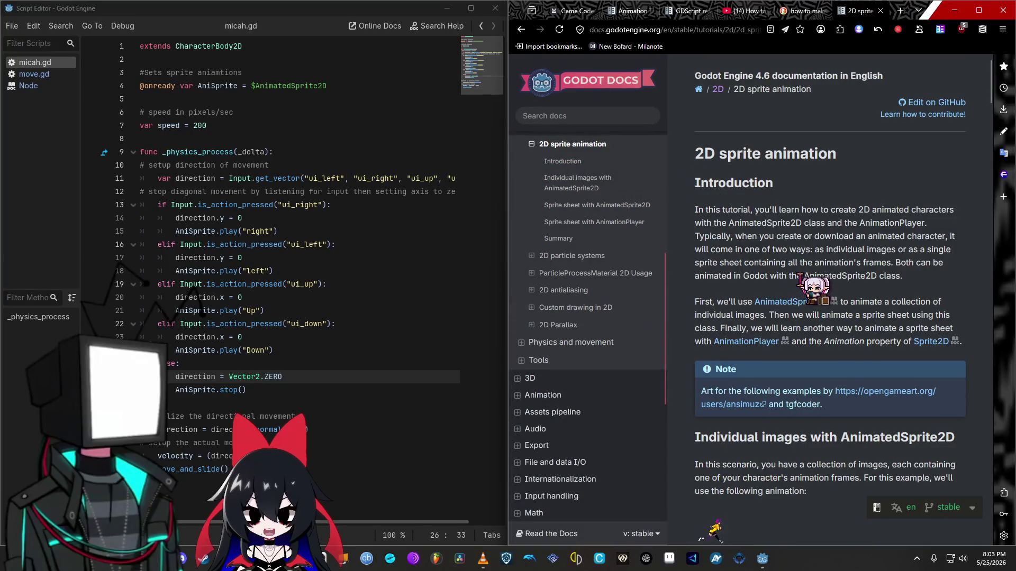
Step: Scroll through the 2D sprite animation tutorial's sprite sheet sections
scroll(829, 296, down, 5)
scroll(815, 281, down, 2)
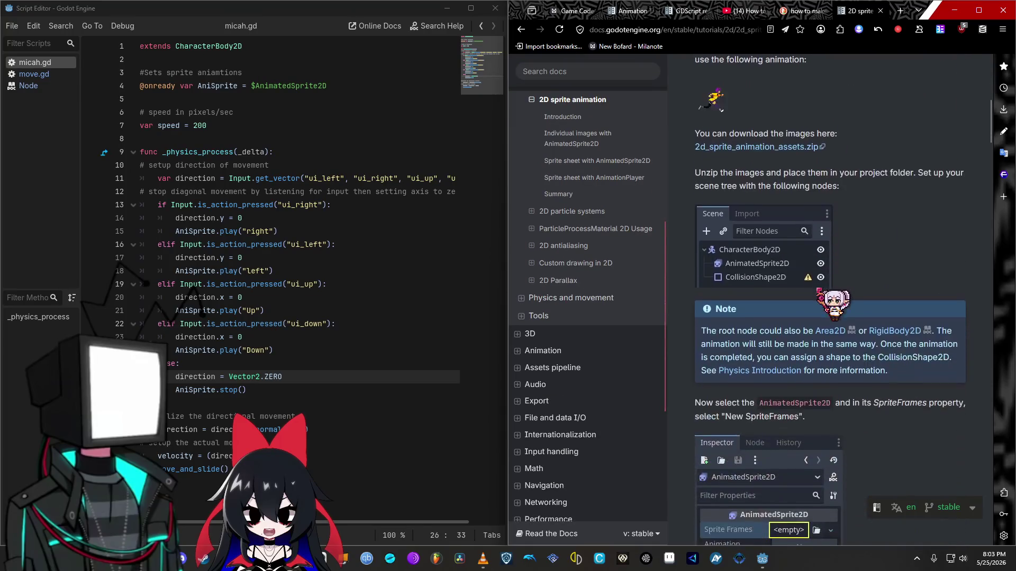
scroll(833, 299, down, 2)
scroll(833, 299, down, 1)
scroll(841, 302, down, 5)
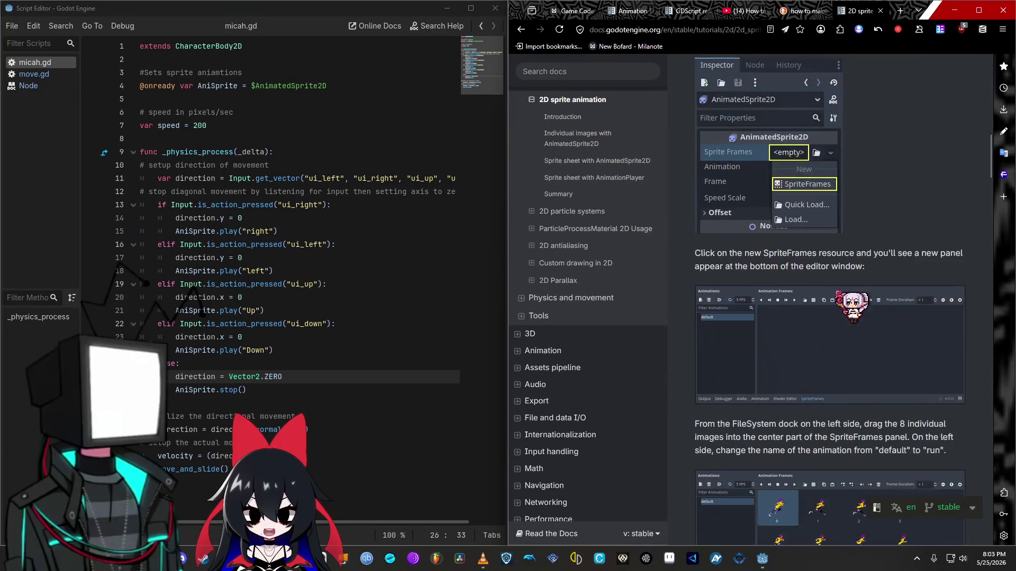
scroll(844, 299, down, 8)
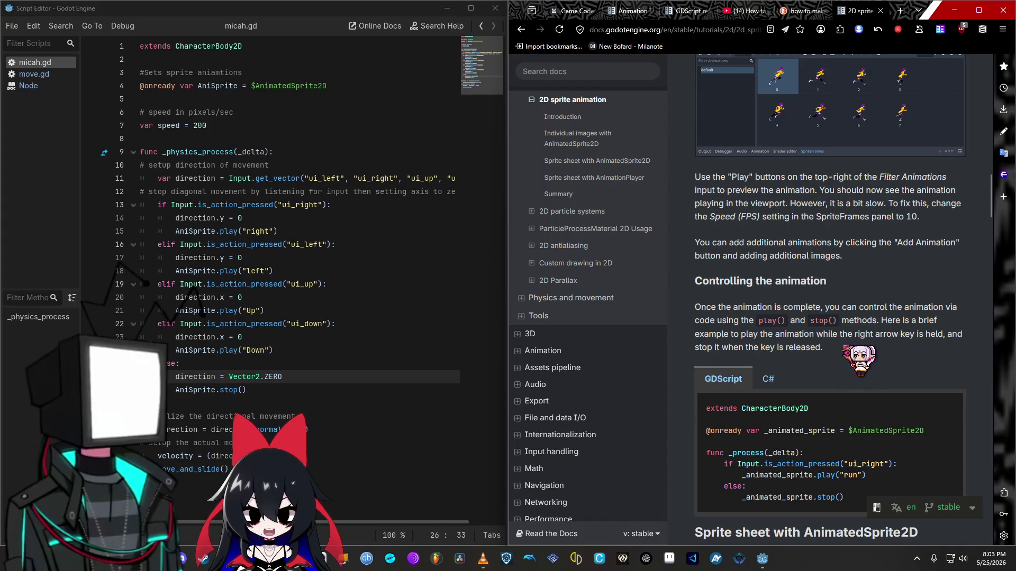
scroll(849, 352, down, 4)
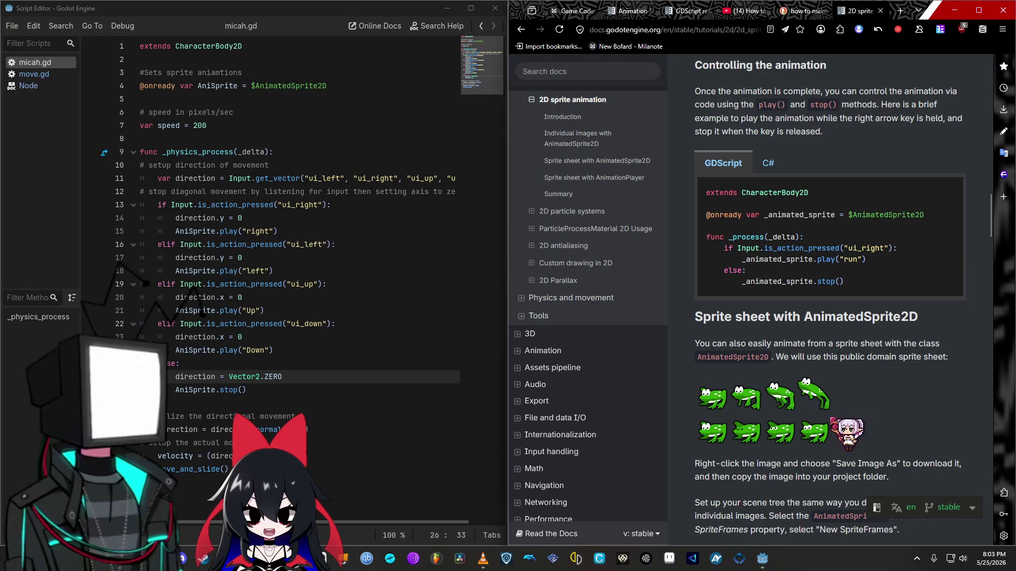
scroll(829, 295, down, 2)
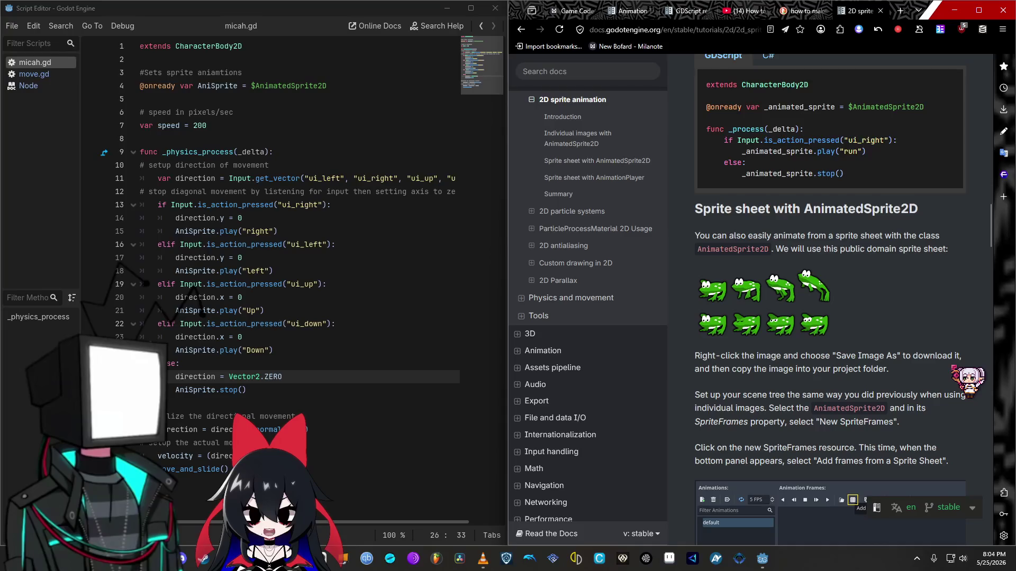
scroll(805, 270, down, 2)
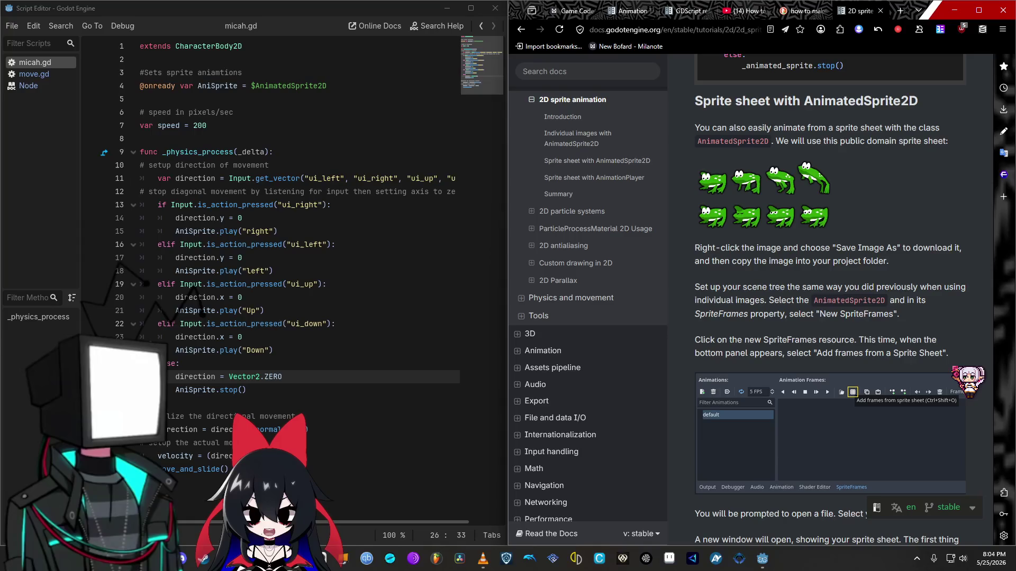
scroll(805, 269, down, 2)
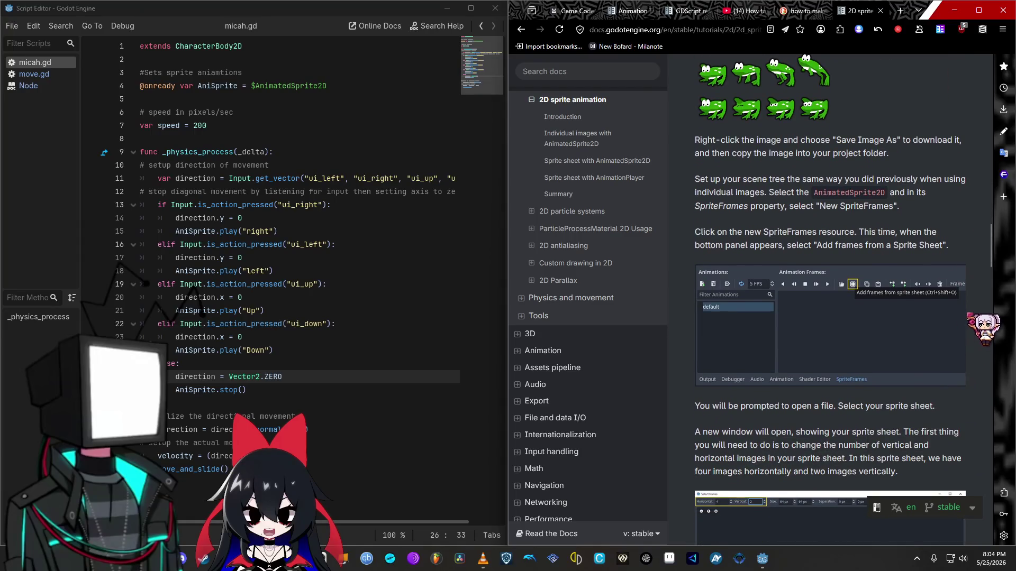
scroll(831, 299, down, 4)
scroll(830, 299, down, 1)
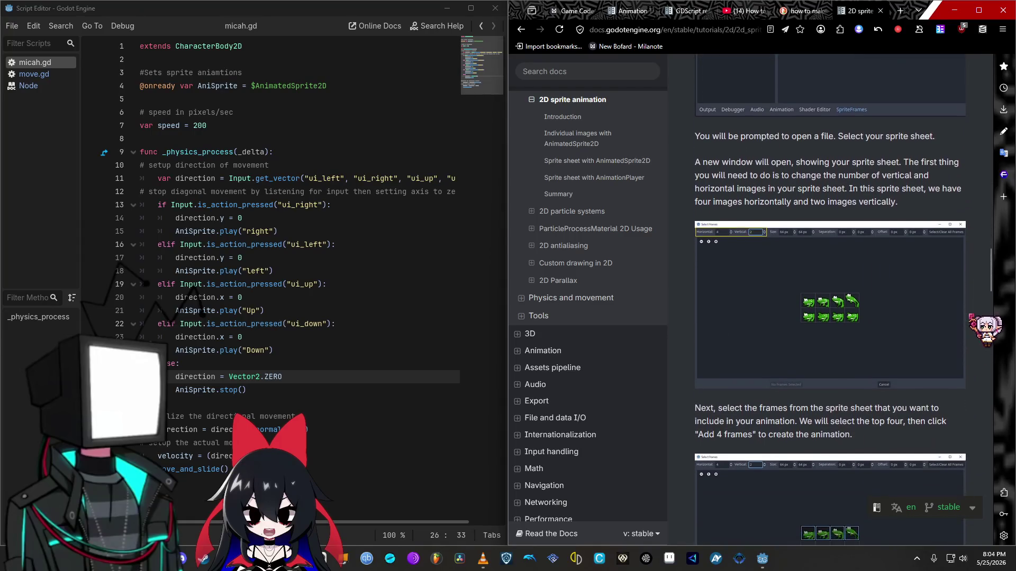
scroll(831, 299, down, 5)
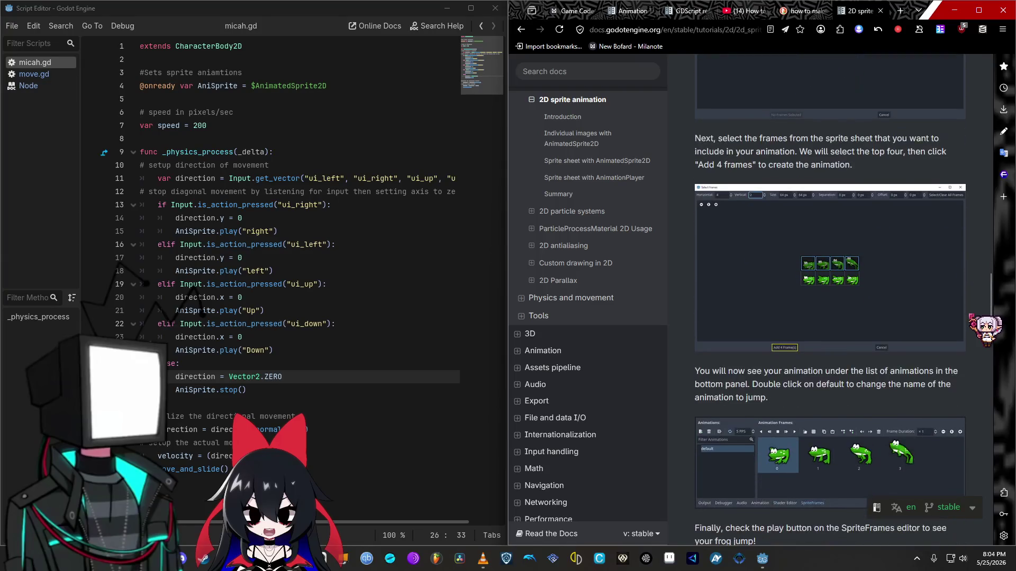
scroll(831, 299, down, 4)
Step: Read the sprite-sheet AnimationPlayer section, then switch back to Micah.tscn in Godot
scroll(831, 298, down, 4)
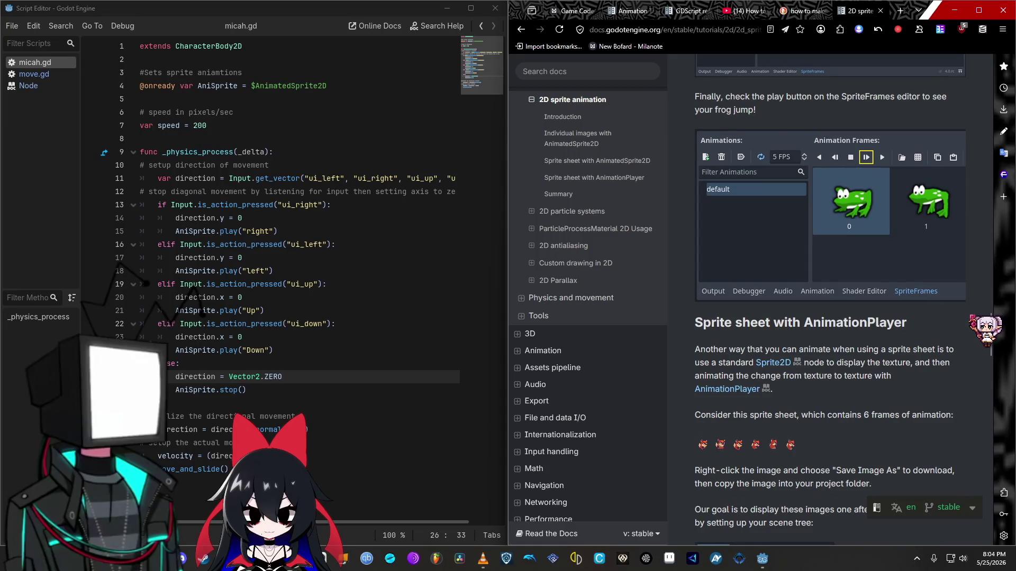
scroll(831, 299, down, 1)
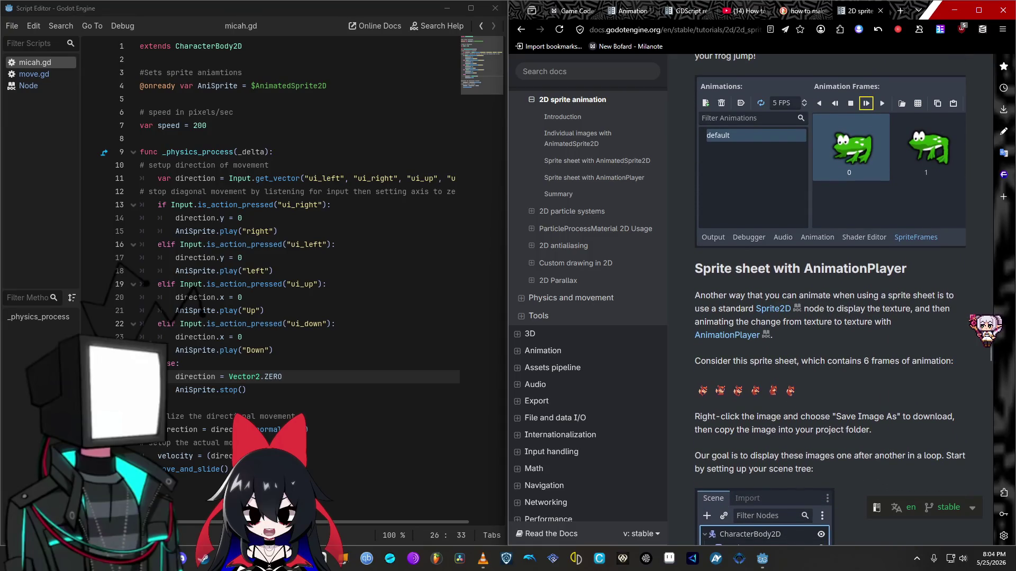
scroll(830, 299, down, 2)
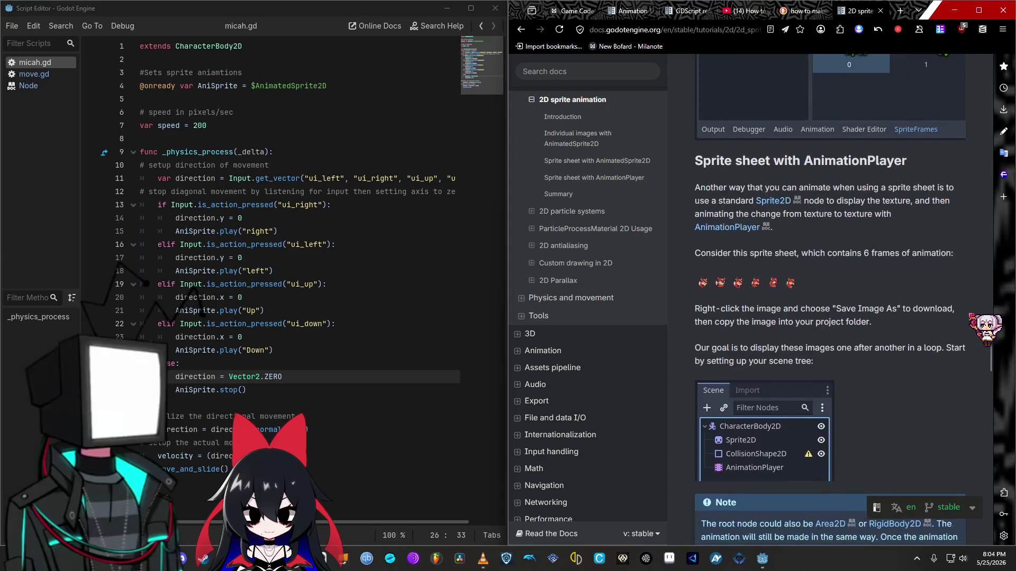
scroll(831, 299, down, 3)
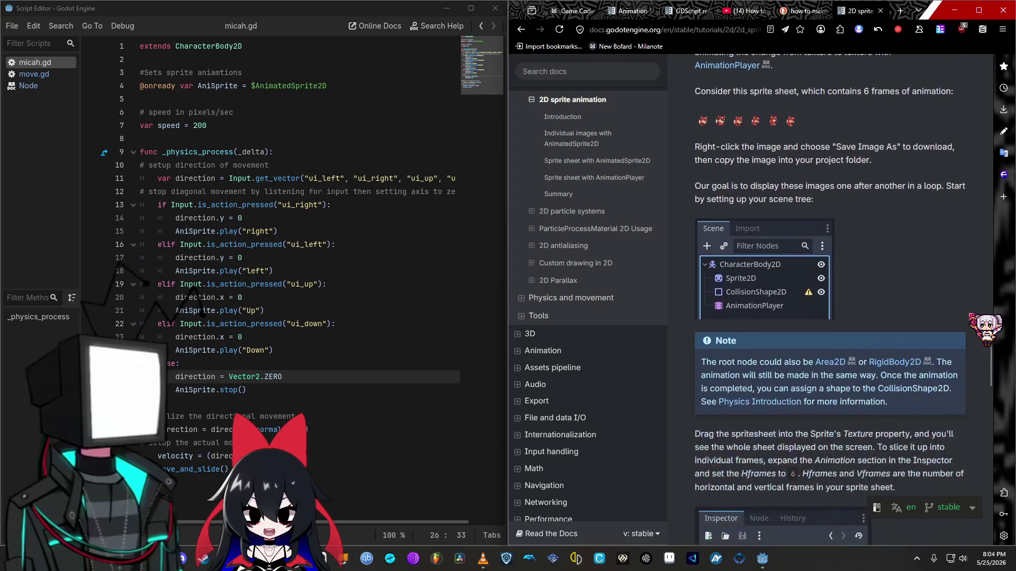
scroll(829, 299, down, 5)
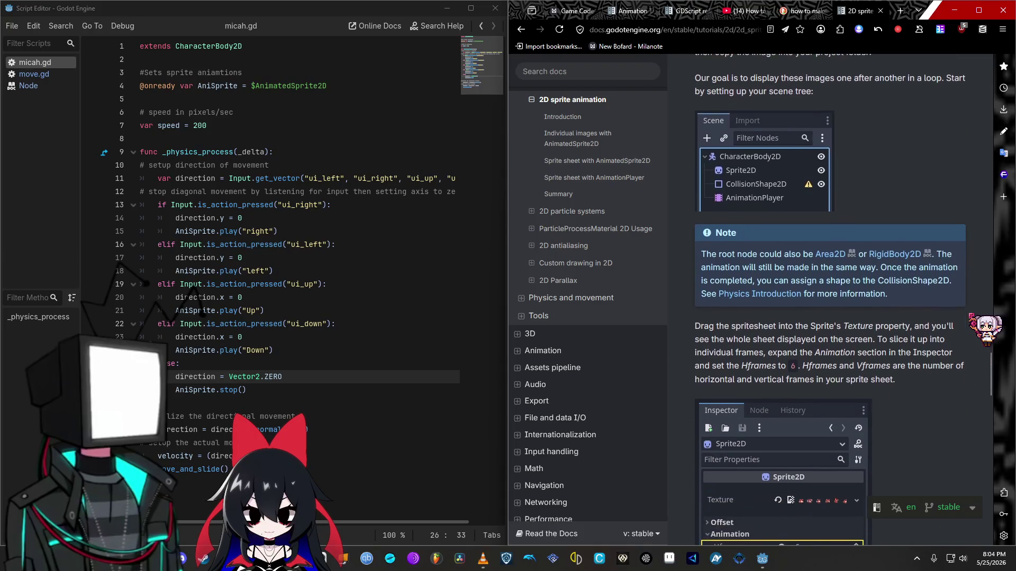
scroll(829, 299, down, 1)
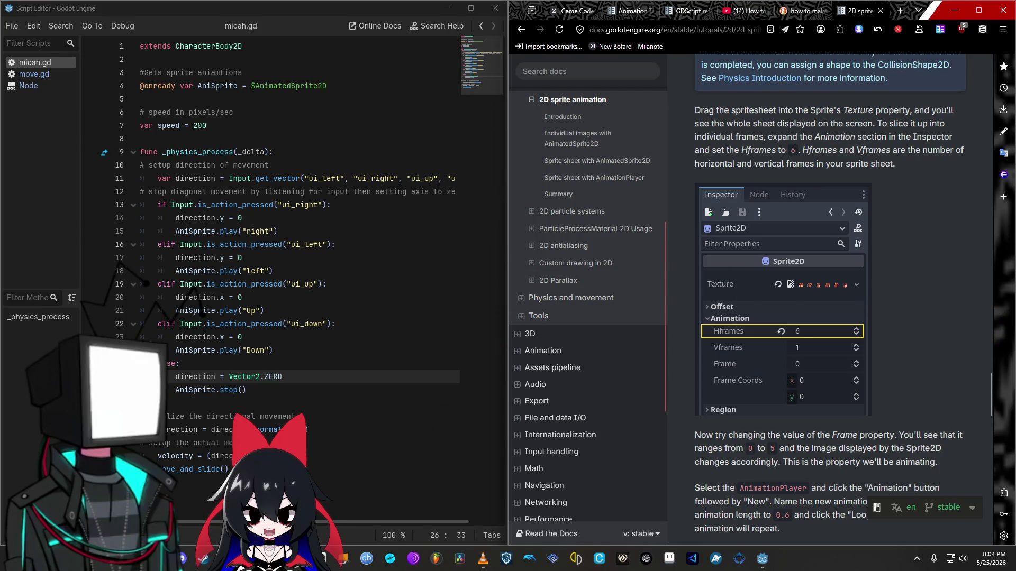
mouse_move(762, 558)
click(735, 503)
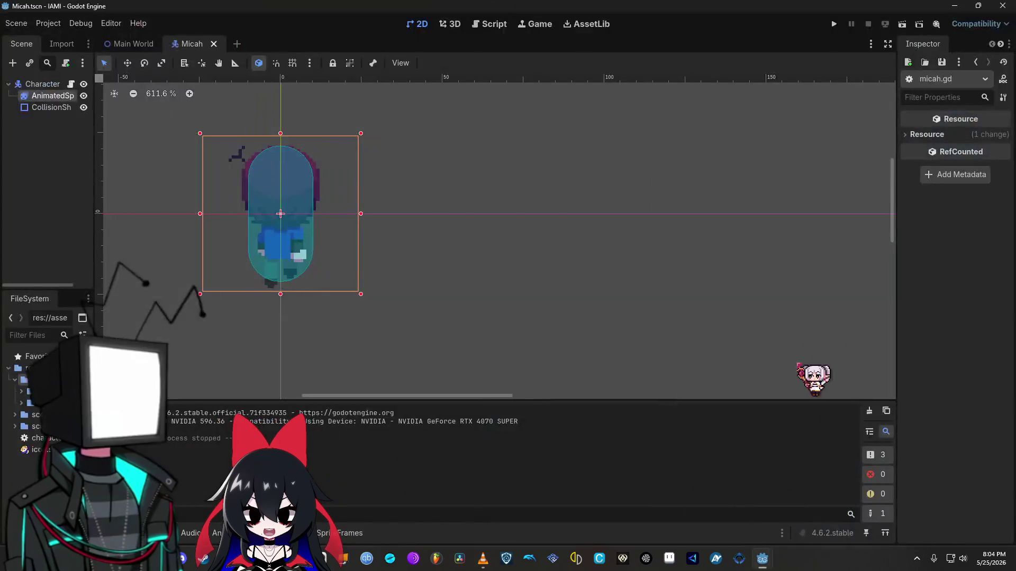
Step: Select the AnimatedSprite2D, step through its frames, and set Speed Scale to 0.7
click(59, 97)
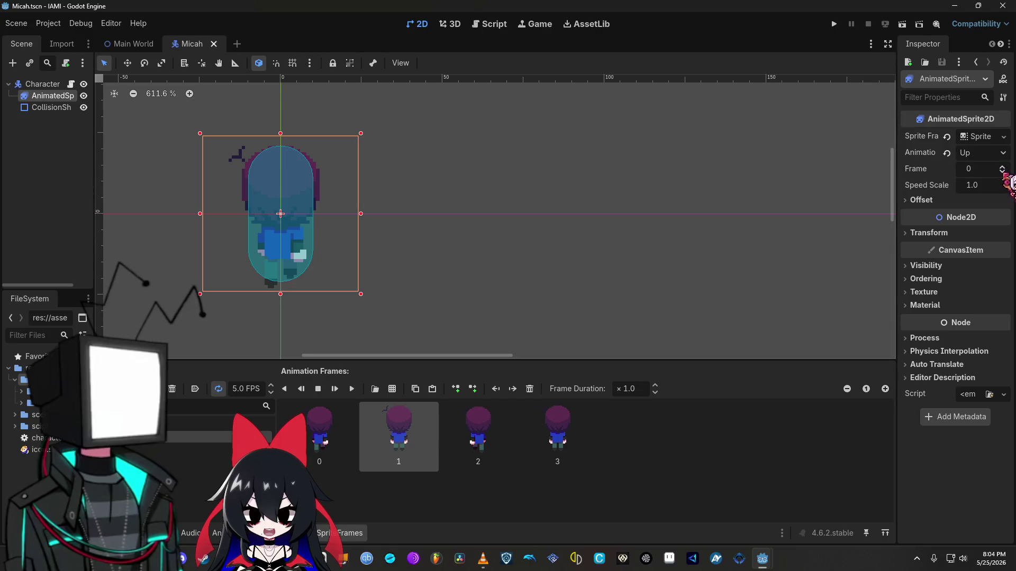
click(1004, 166)
click(1004, 166)
click(1004, 167)
click(1004, 172)
click(1004, 172)
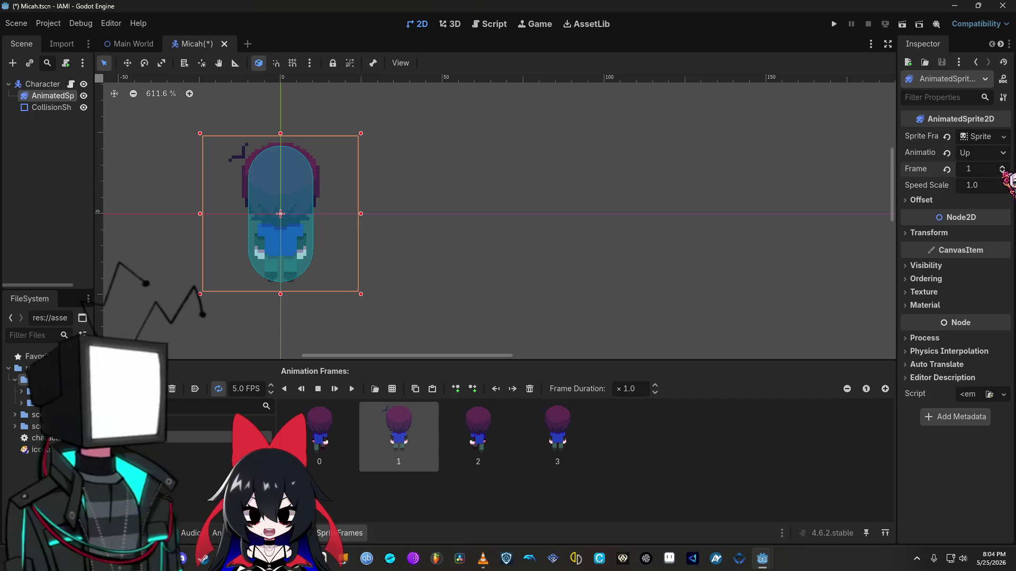
click(1004, 172)
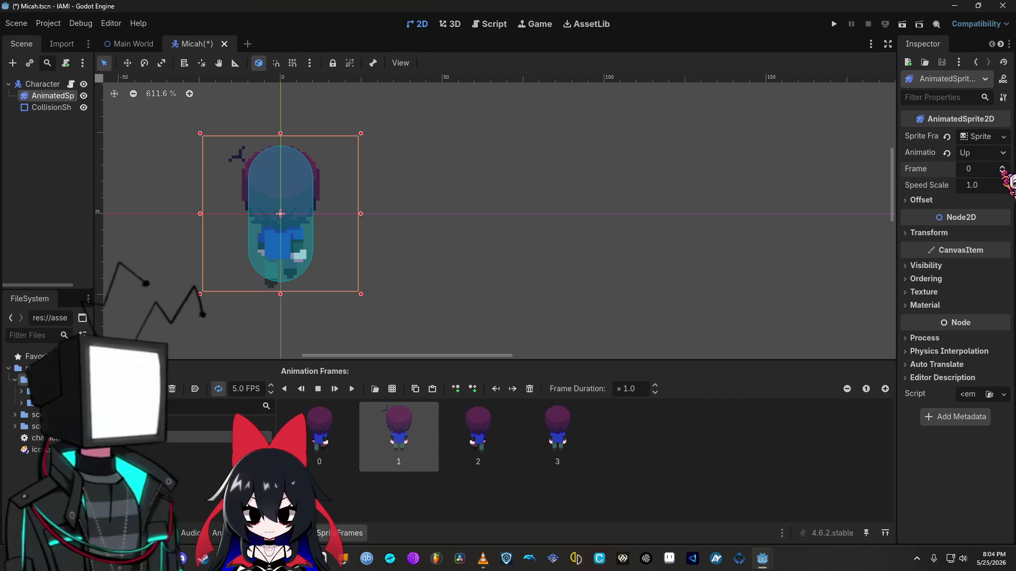
click(973, 185)
text(0.7)
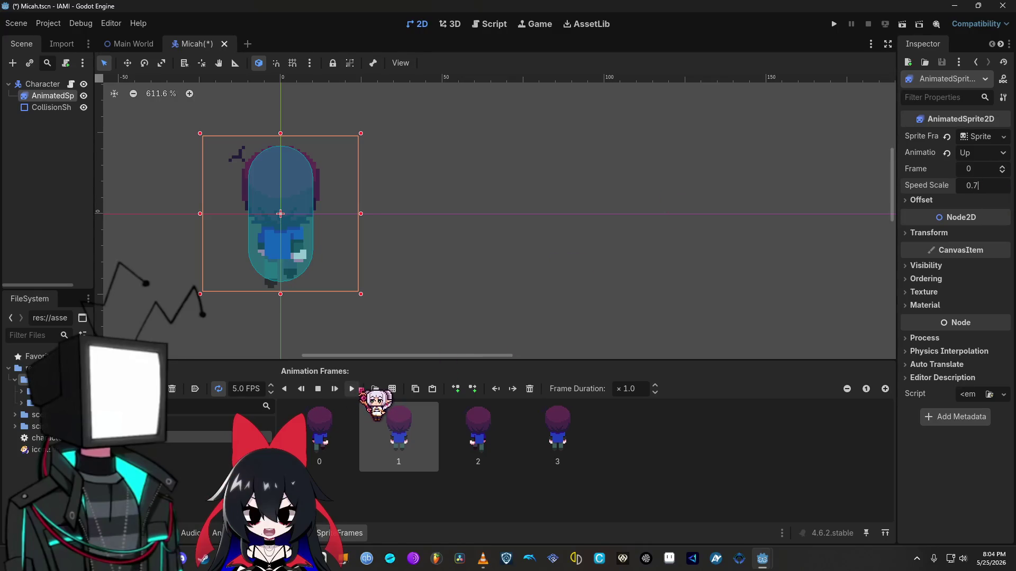
Step: Preview the Up animation at 0.7 speed, stop it, and select frame 3
click(360, 390)
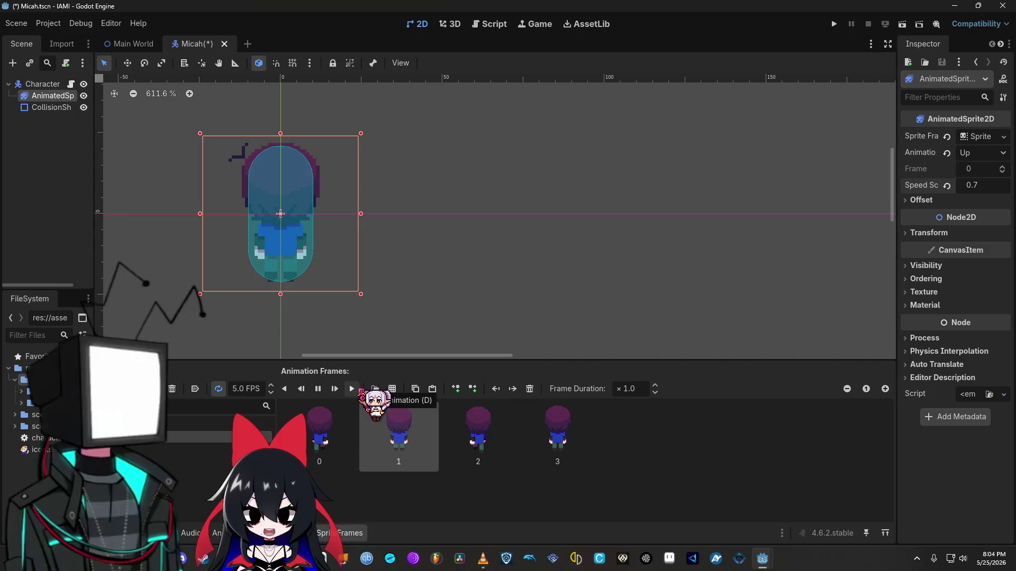
click(318, 389)
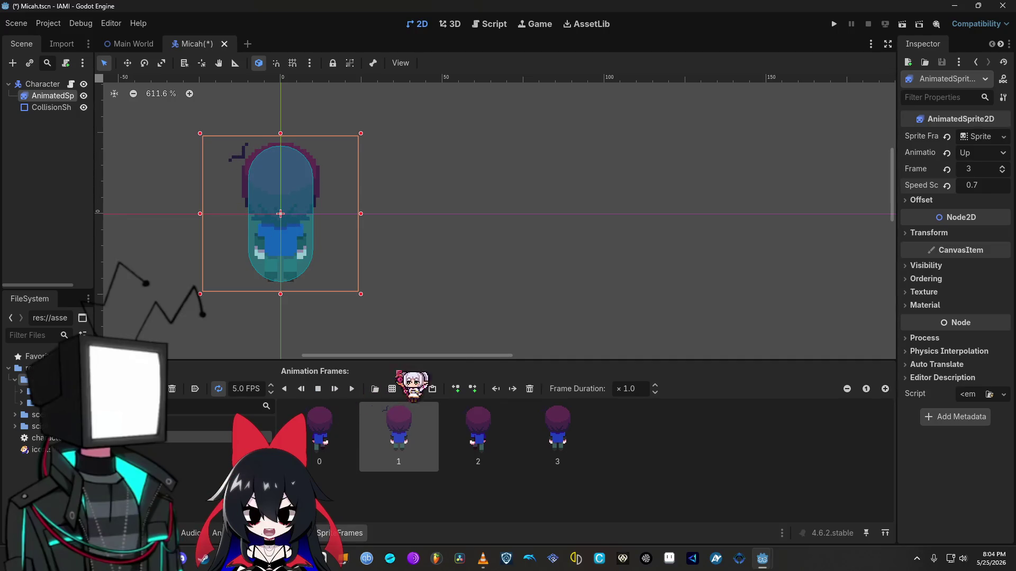
click(319, 390)
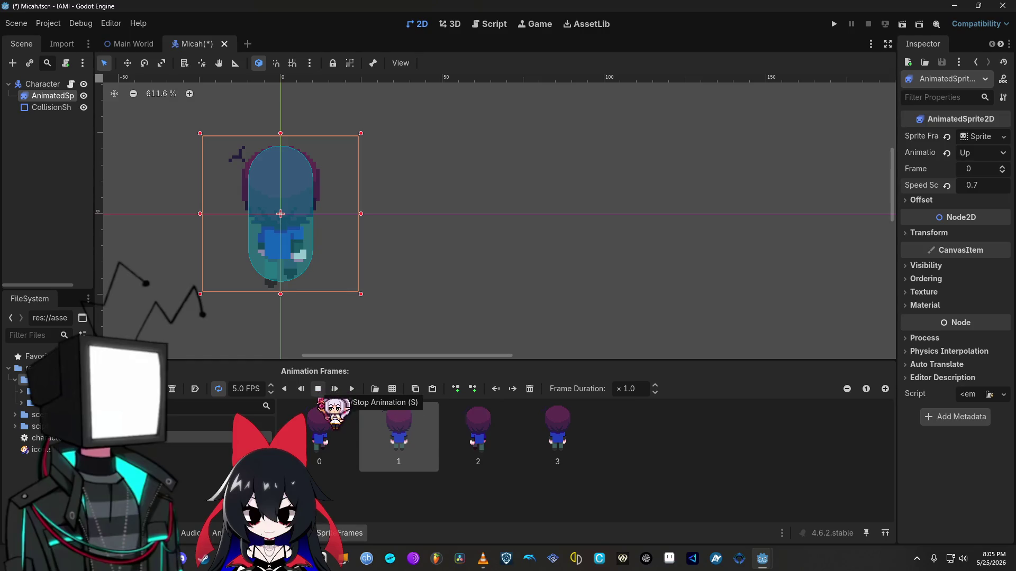
click(551, 439)
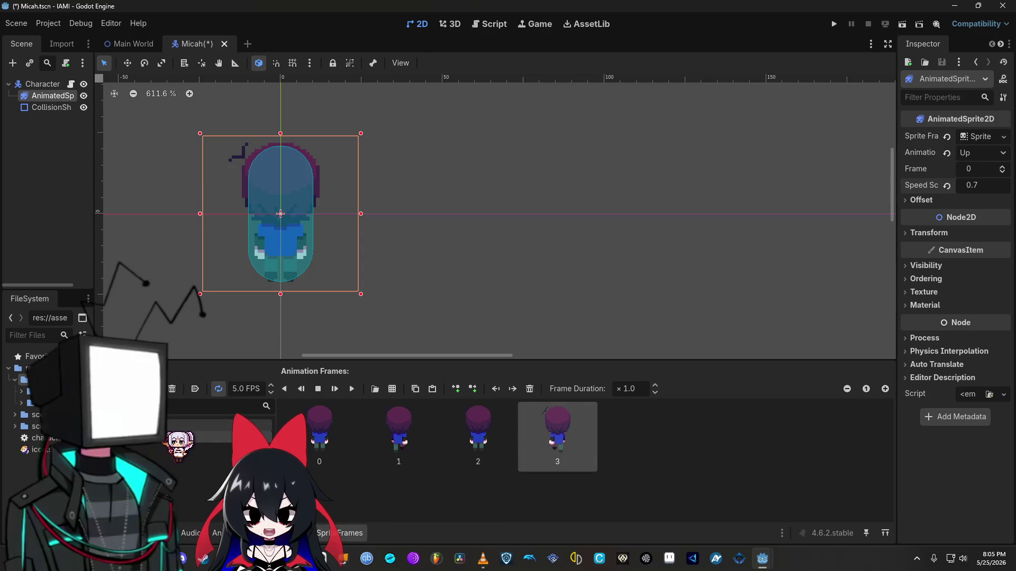
Step: Switch the sprite through Down, Up, left and right animations, then run the project
click(216, 425)
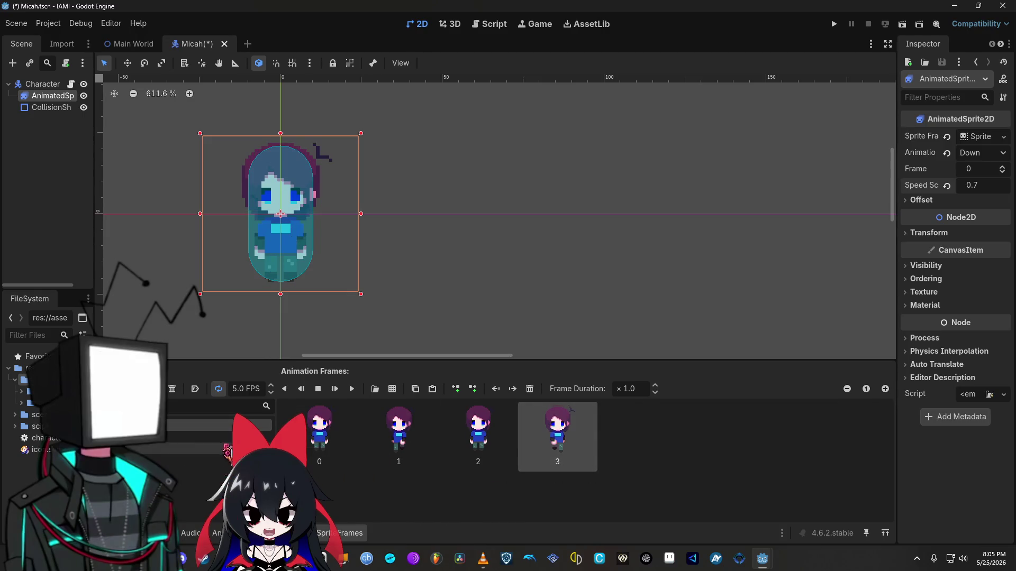
click(201, 437)
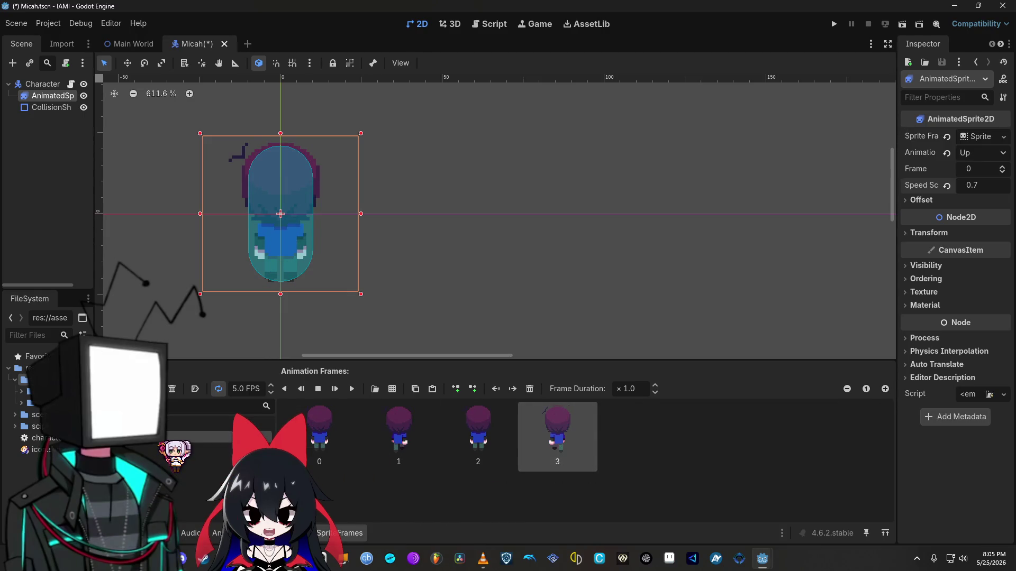
click(175, 449)
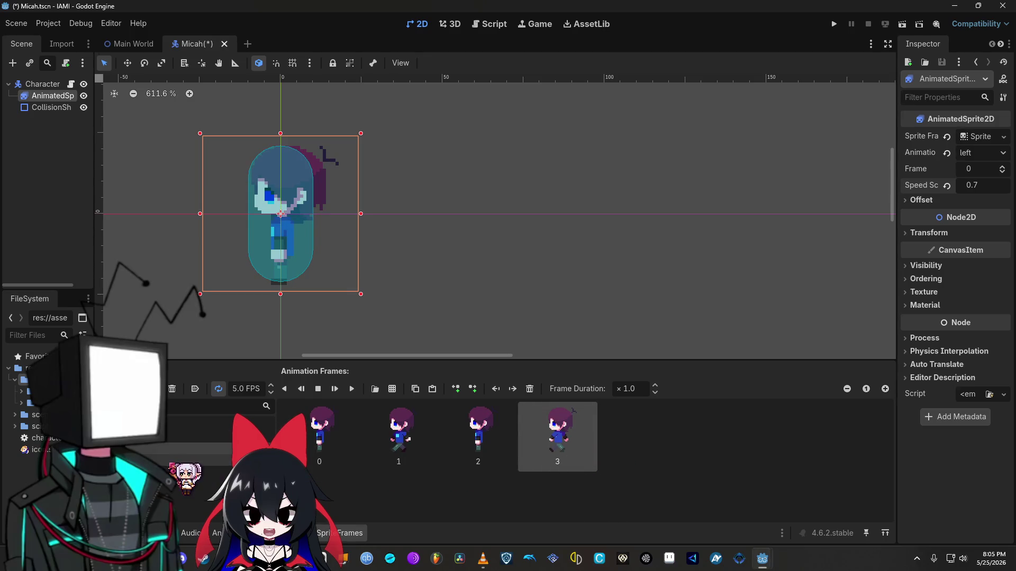
click(201, 461)
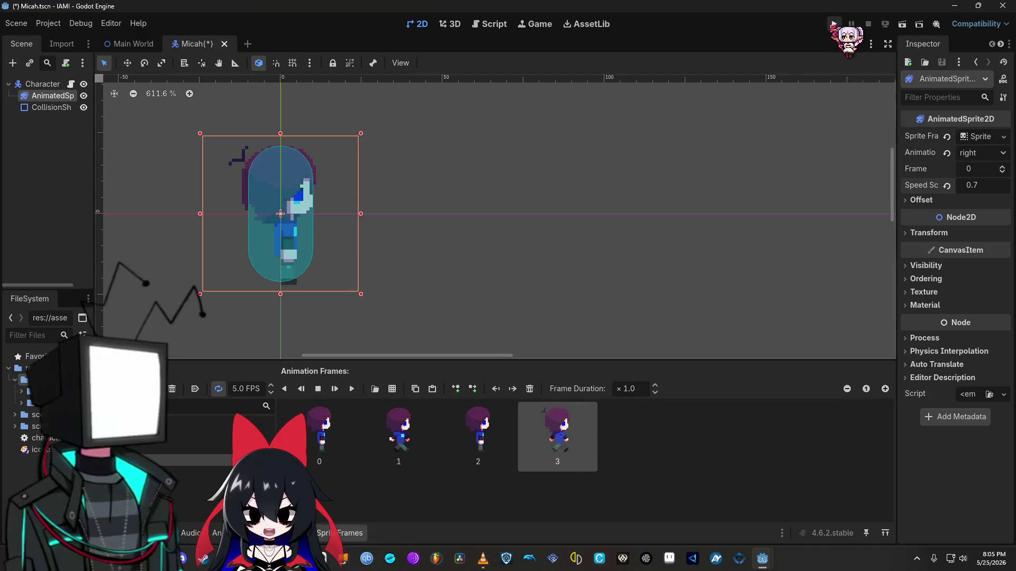
click(834, 24)
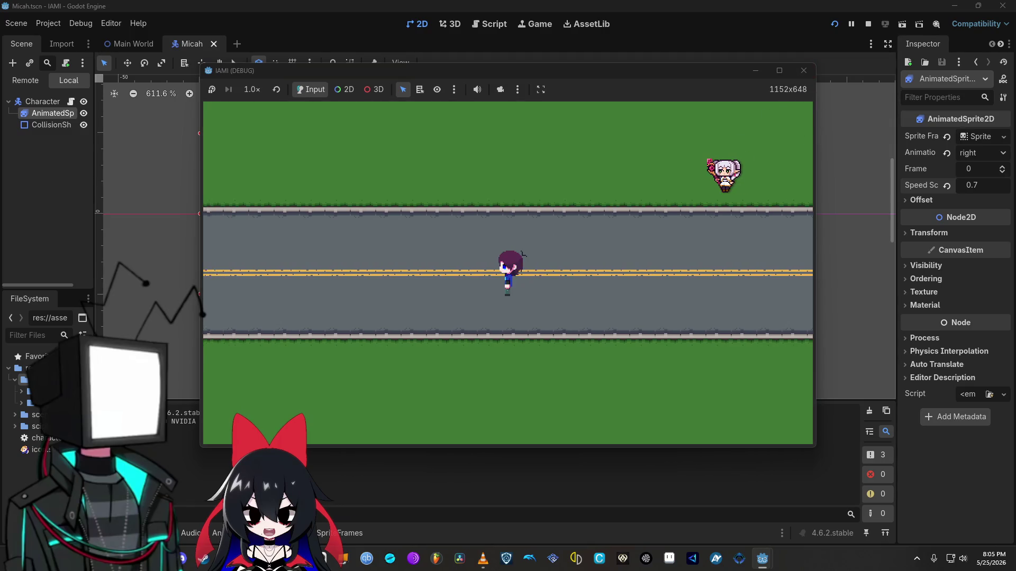
key(Up)
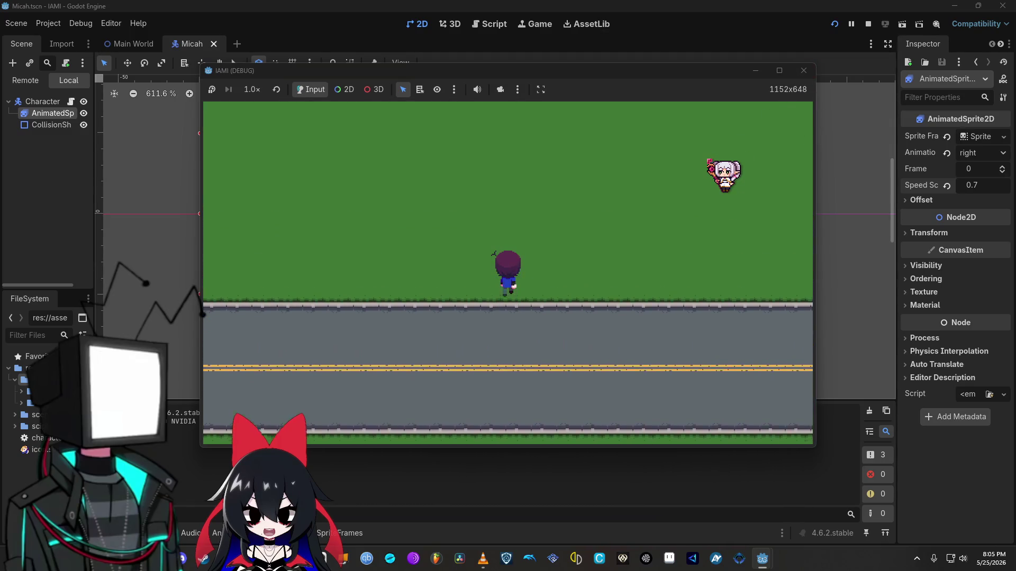
key(Right)
key(Down)
key(Down)
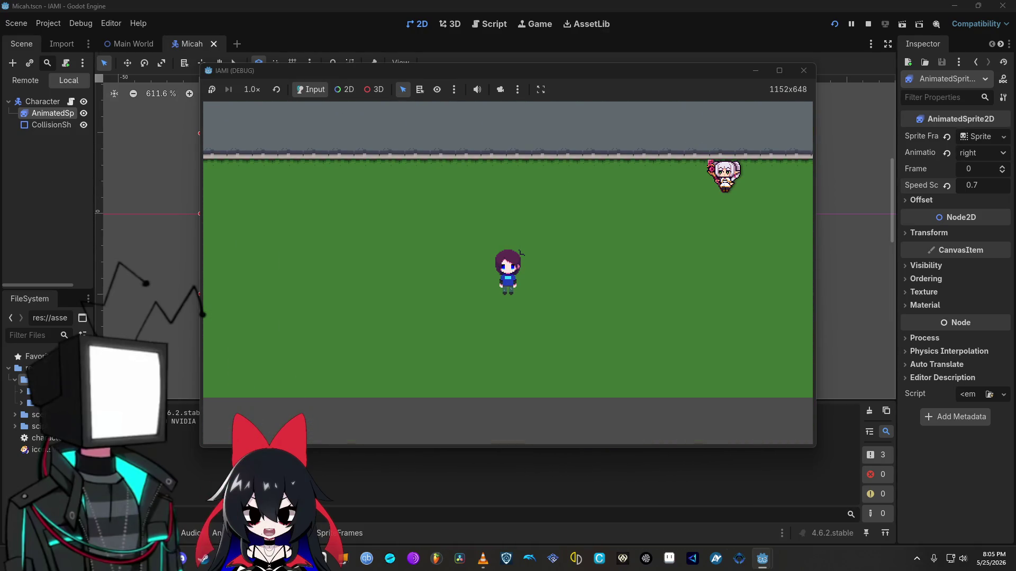
key(Right)
key(Right)
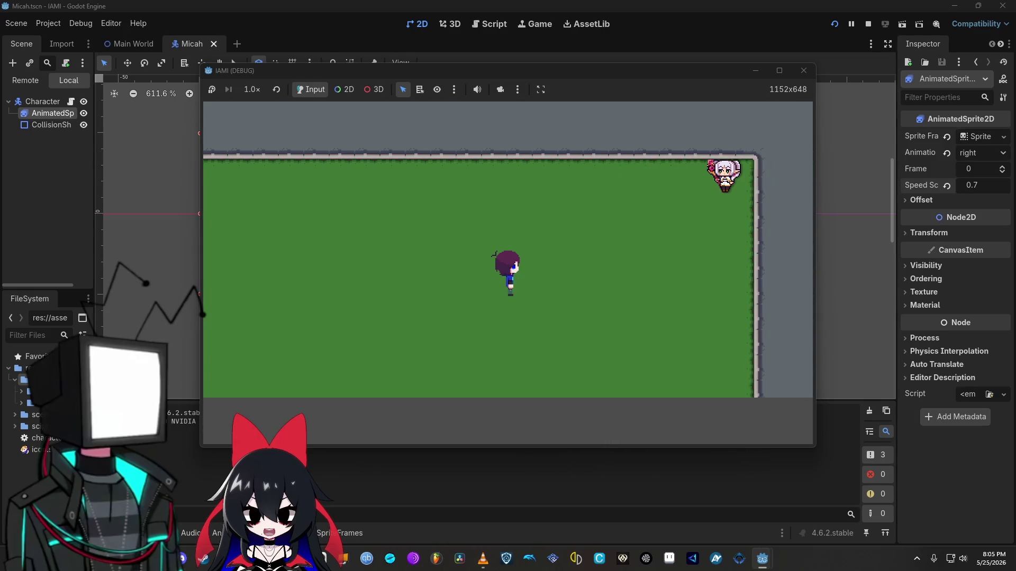
key(Up)
key(Up)
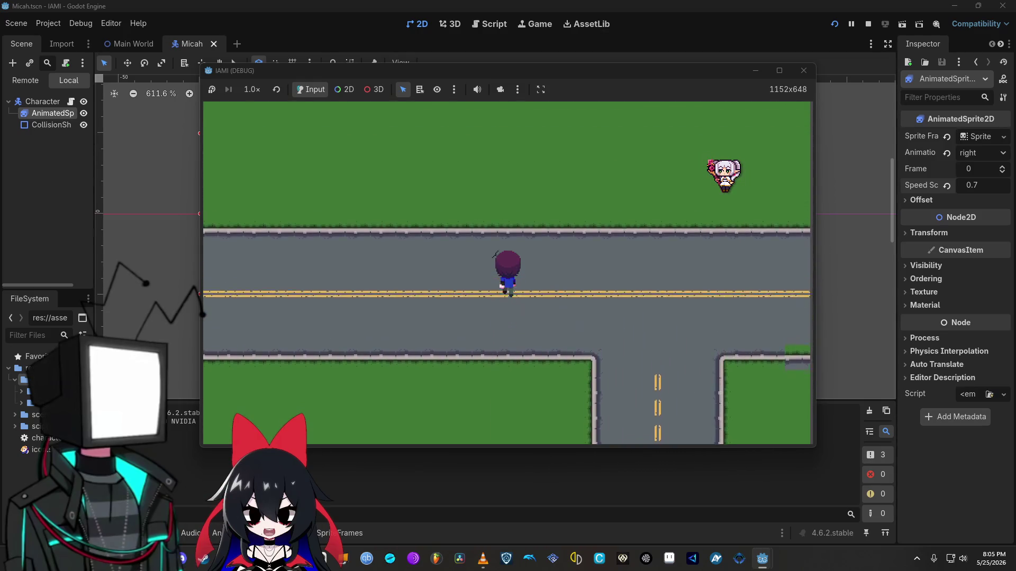
key(Right)
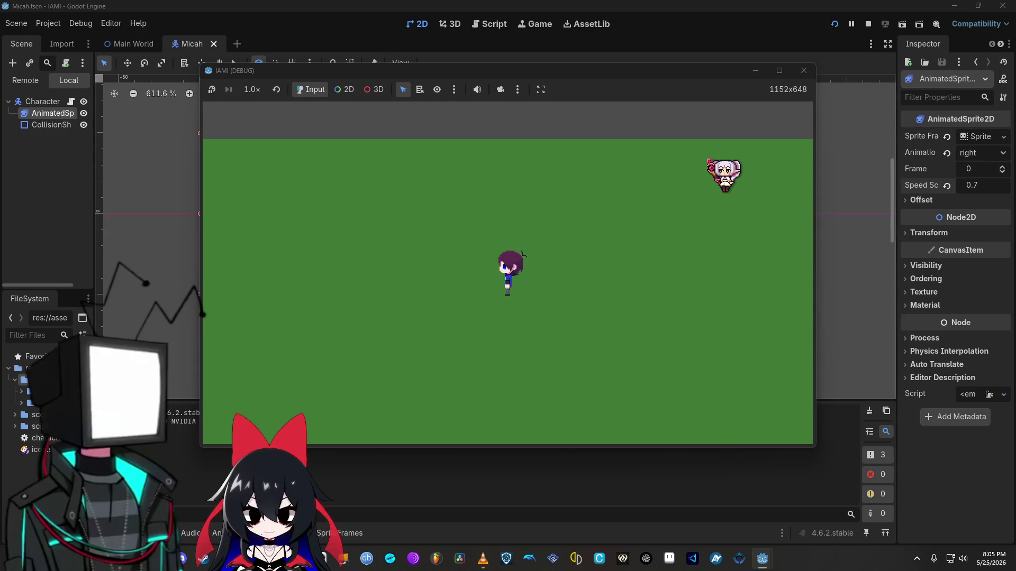
key(Left)
click(985, 185)
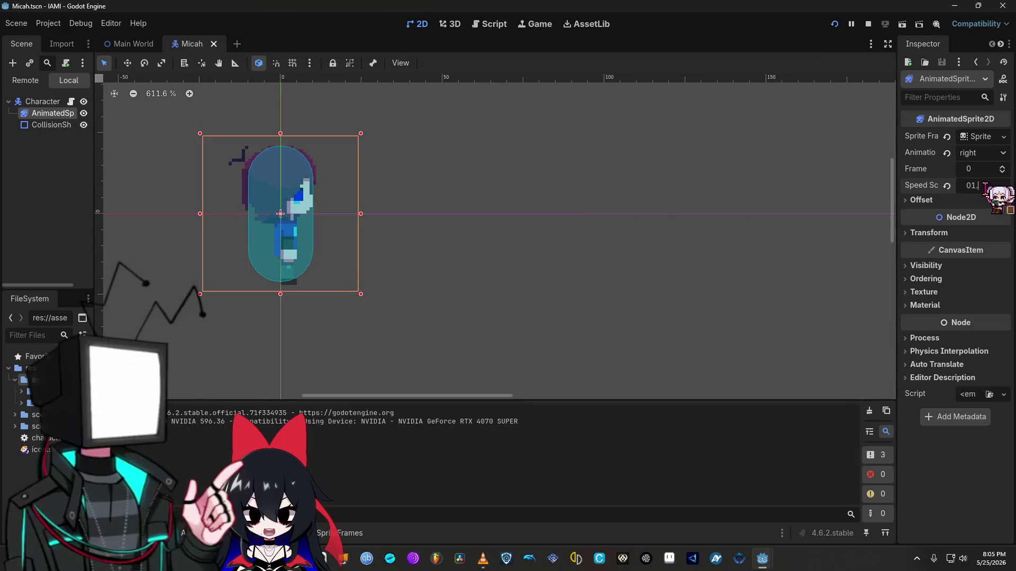
Step: Set the AnimatedSprite2D Speed Scale to 1.5 and launch the game with F5
text(.5)
key(Return)
key(F5)
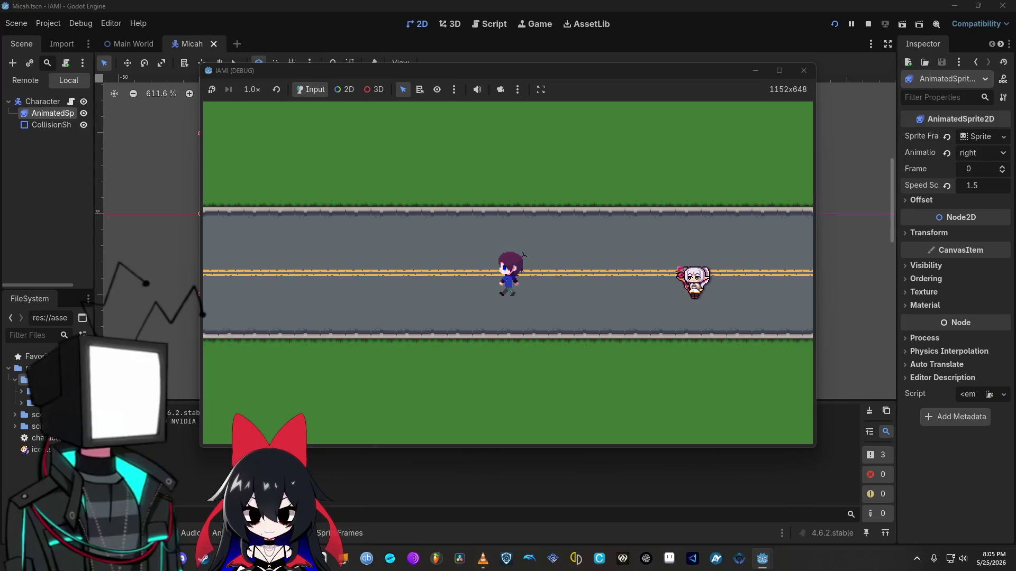
Step: Walk the character up, right and down around the road map, then close the game
key(Up)
key(Right)
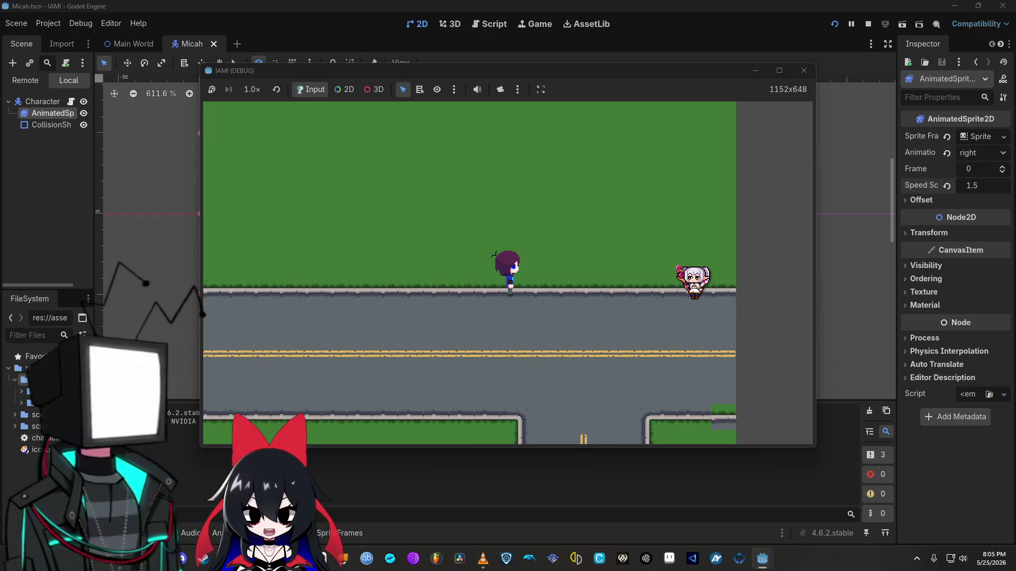
key(Right)
key(Down)
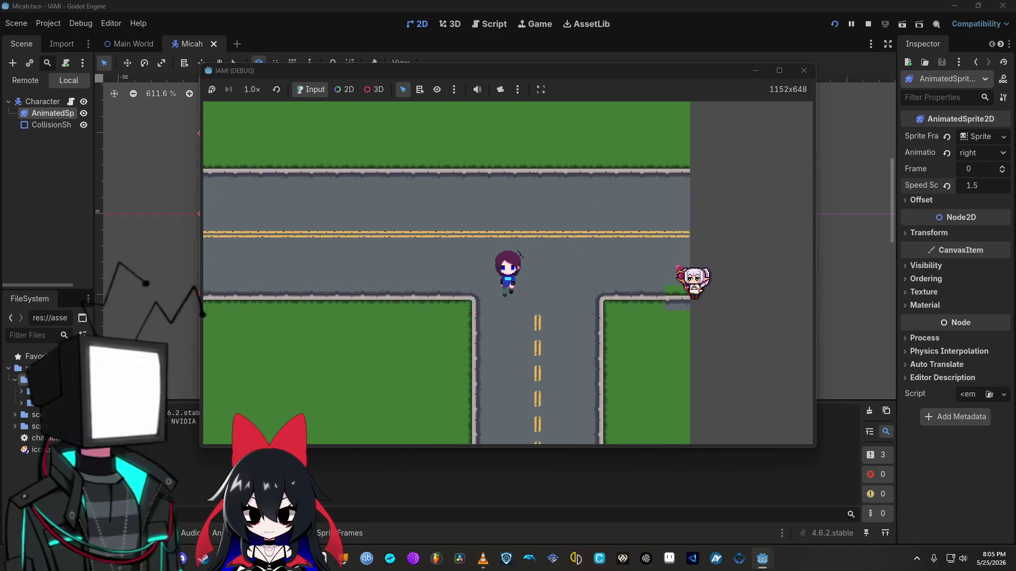
key(Right)
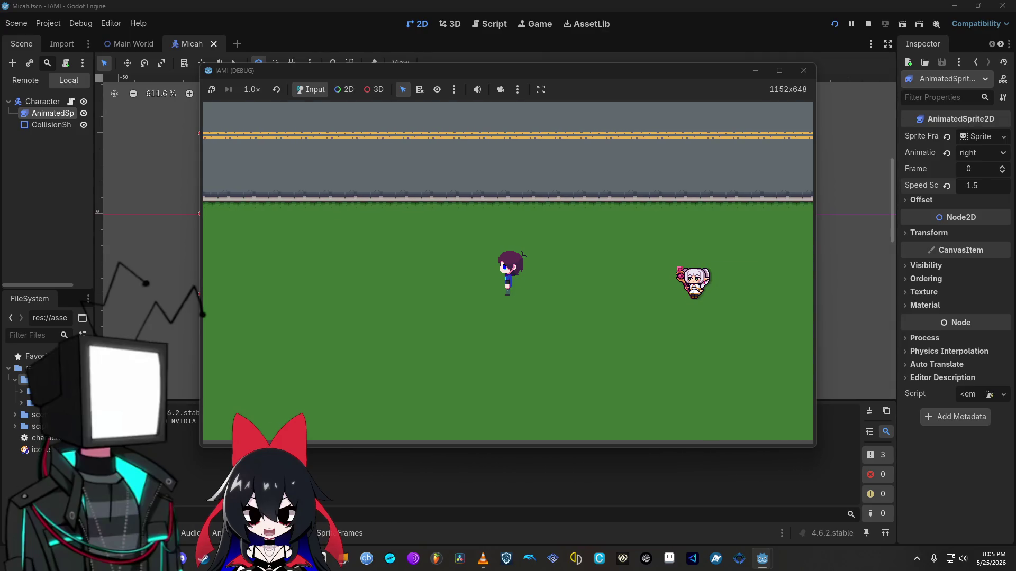
key(Up)
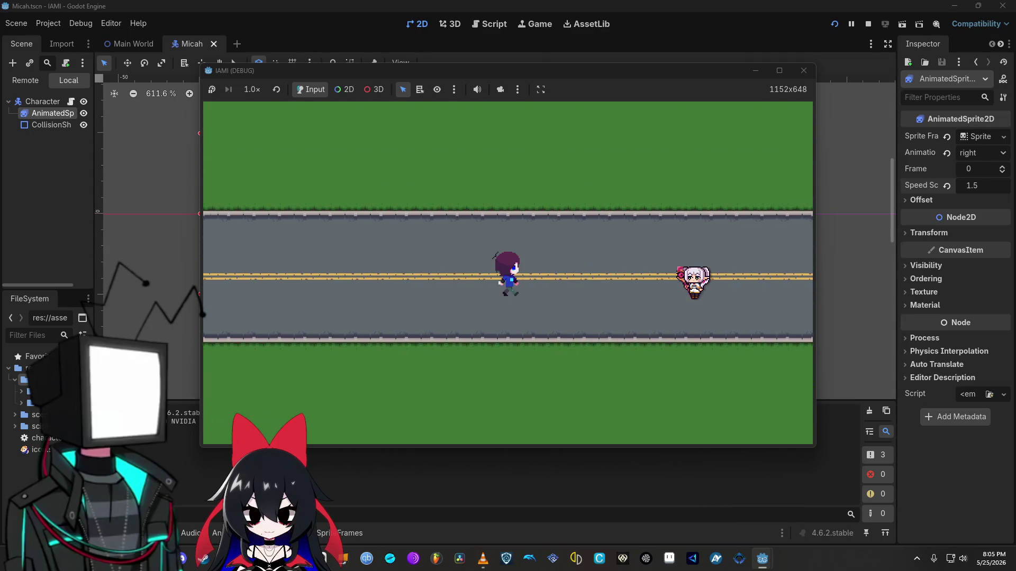
key(Down)
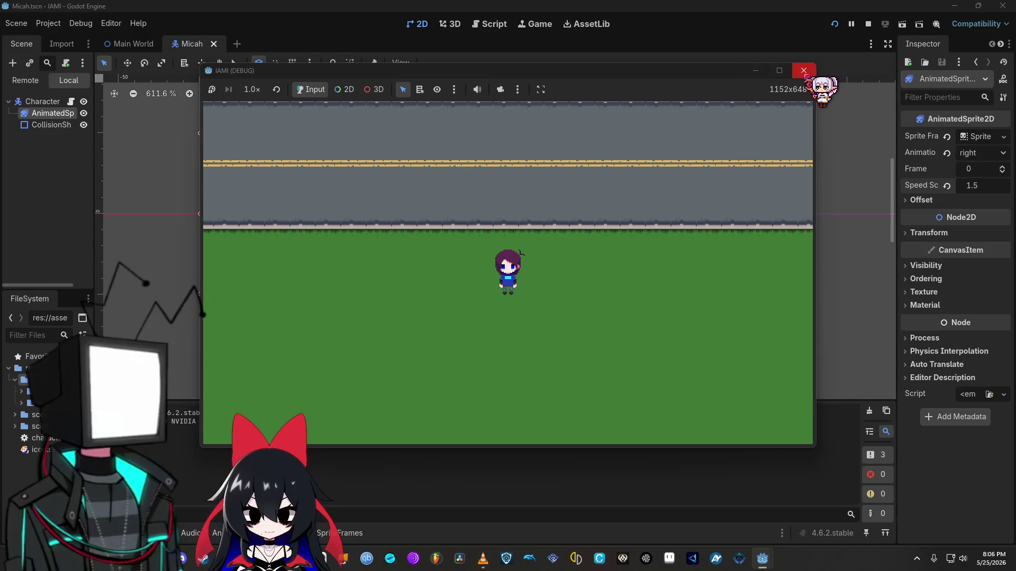
click(804, 71)
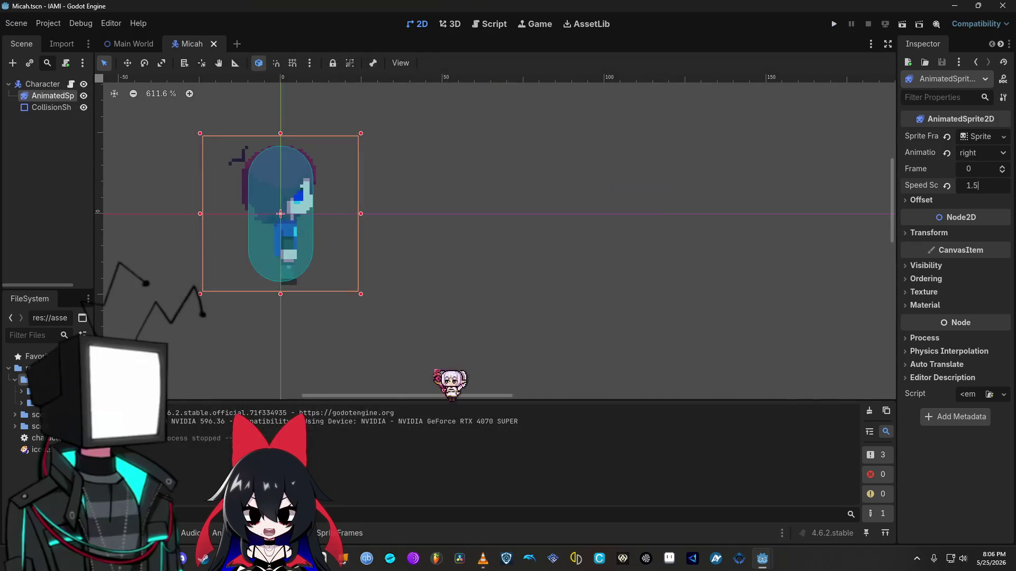
Step: Select the right animation's first frame in SpriteFrames and do a quick test run
click(330, 533)
right_click(329, 443)
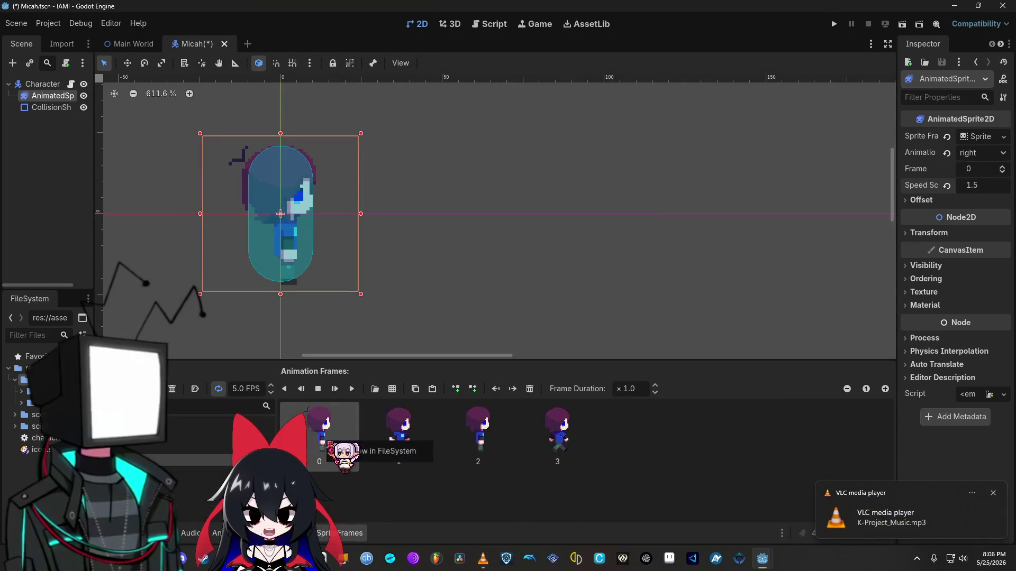
click(336, 488)
text(0.1)
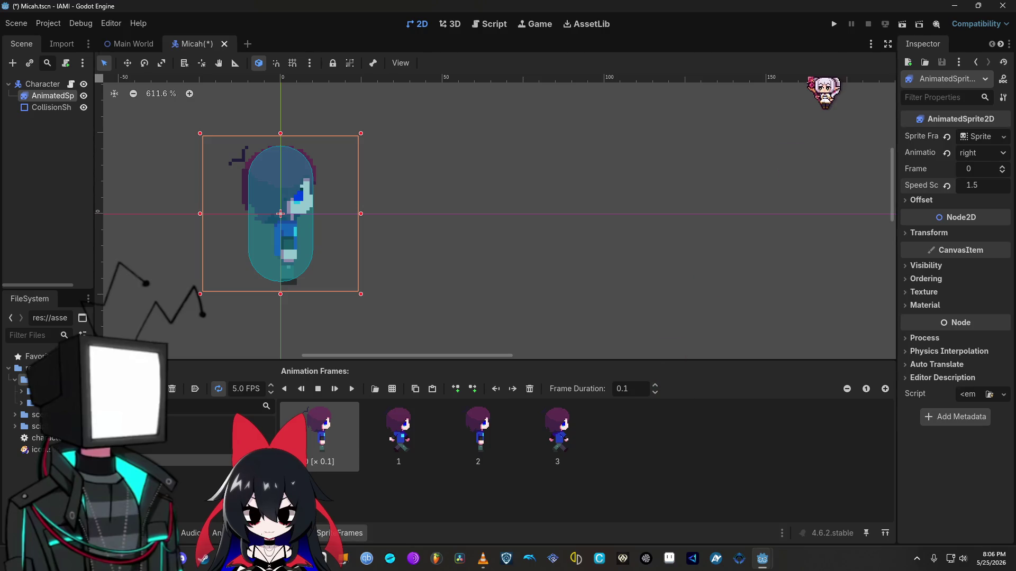
click(834, 24)
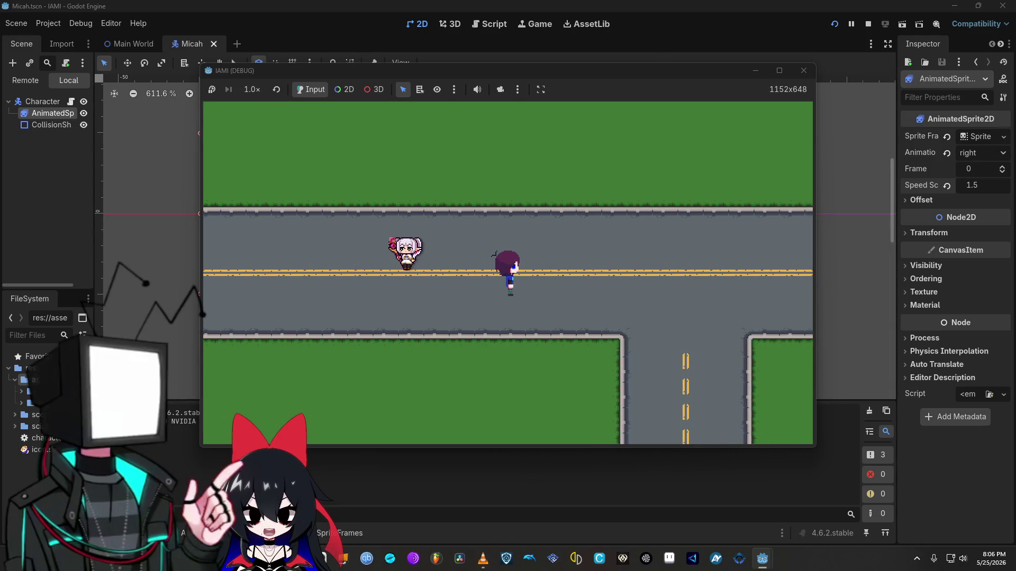
click(804, 70)
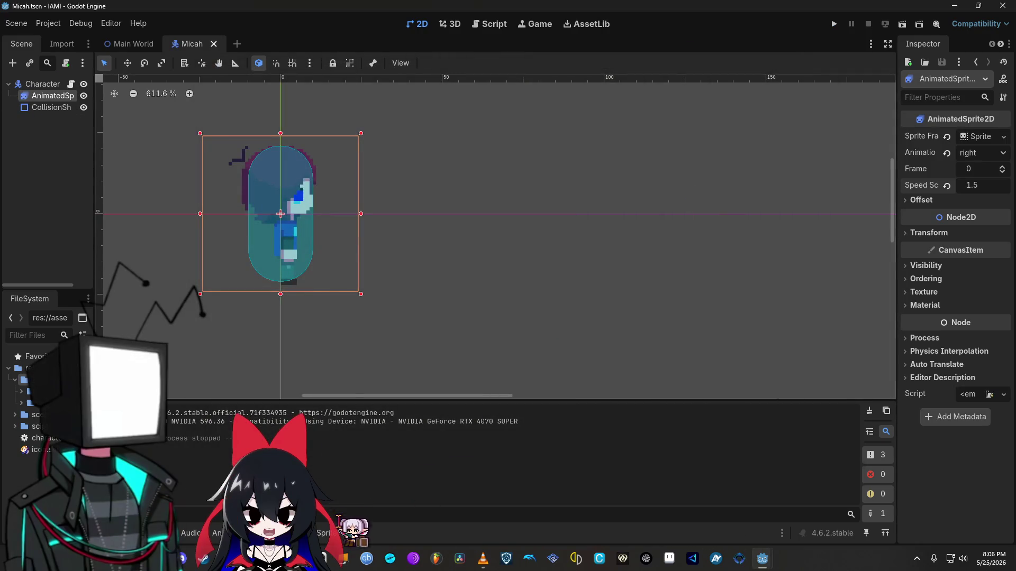
Step: Set frame 0's duration to 0.5, save and run, and walk the character right
click(341, 533)
click(656, 392)
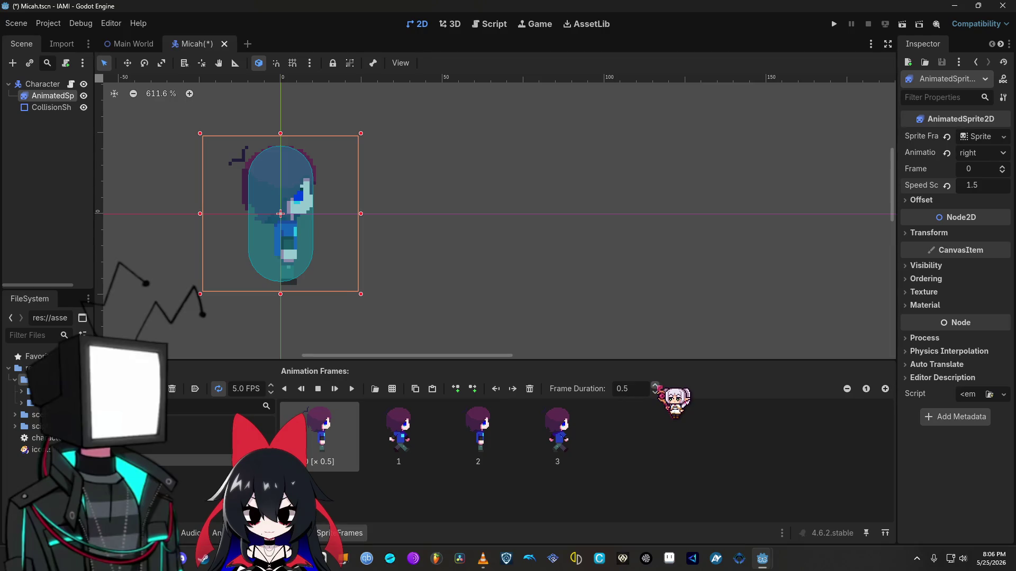
click(490, 426)
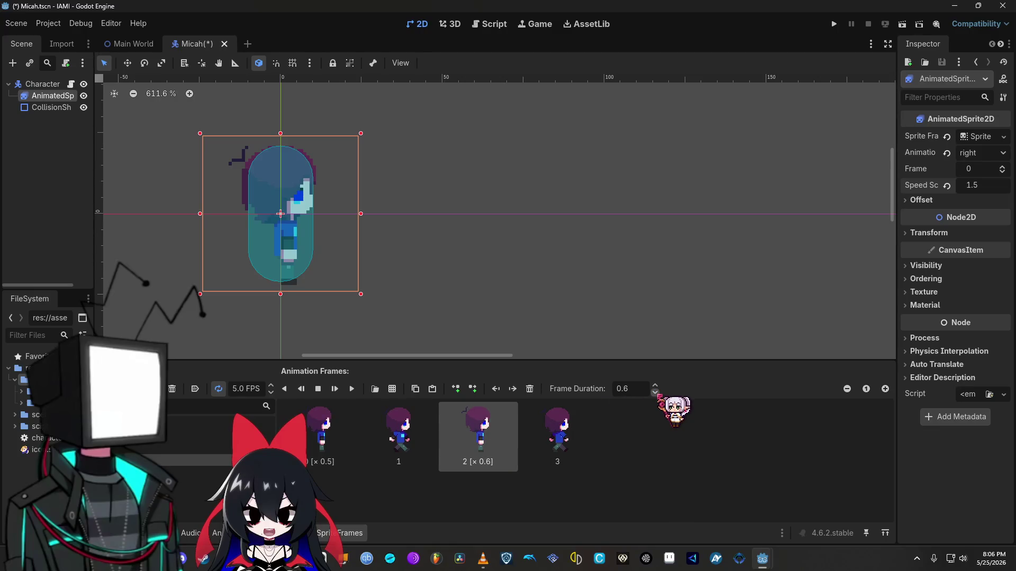
click(833, 24)
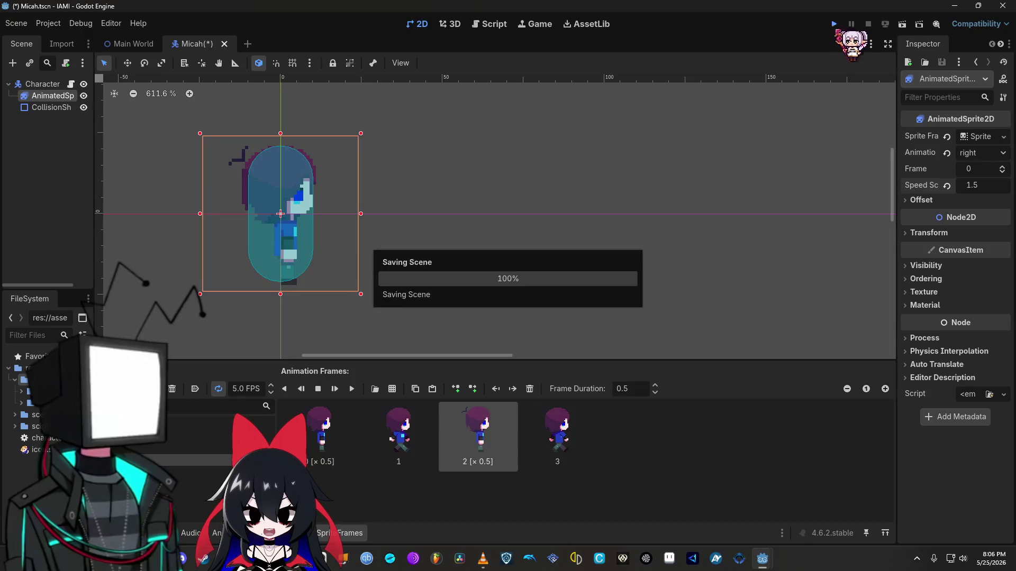
key(Right)
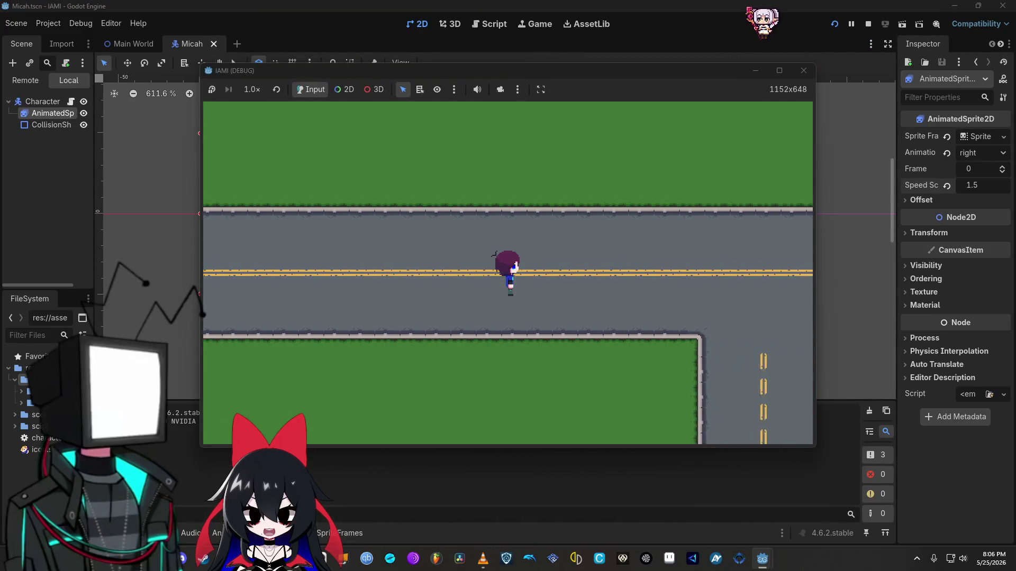
click(804, 71)
click(325, 529)
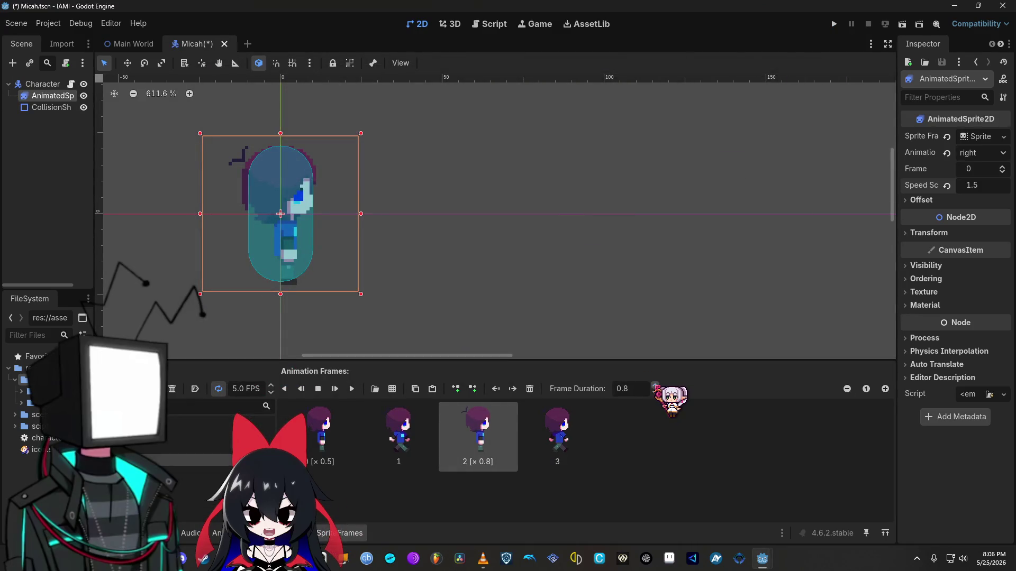
click(331, 439)
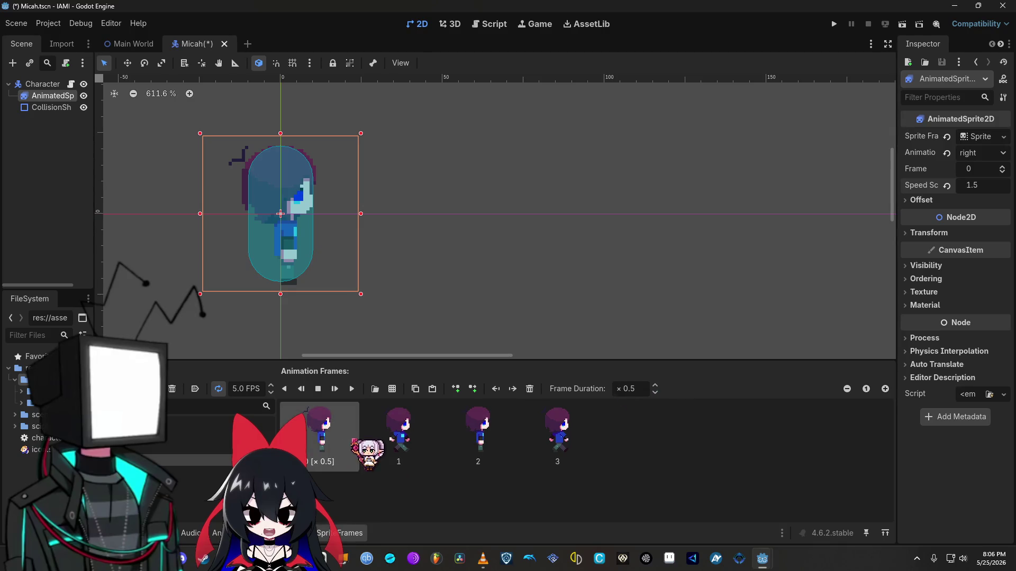
Step: Reset frame 0's duration to 1.0, try moving it right and back, and undo an inserted empty frame
click(655, 386)
click(655, 385)
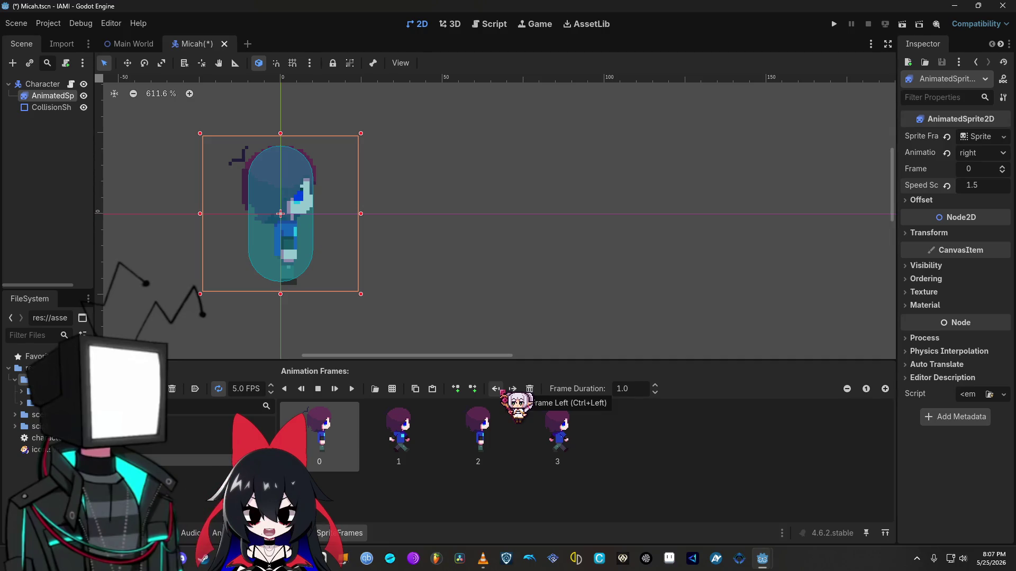
click(513, 389)
click(495, 389)
click(513, 389)
click(496, 389)
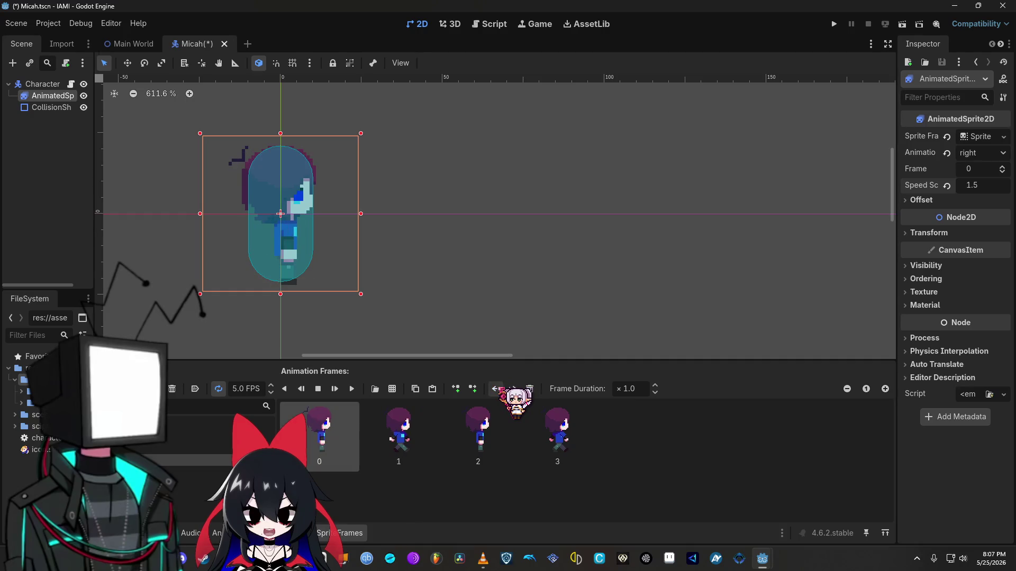
click(472, 389)
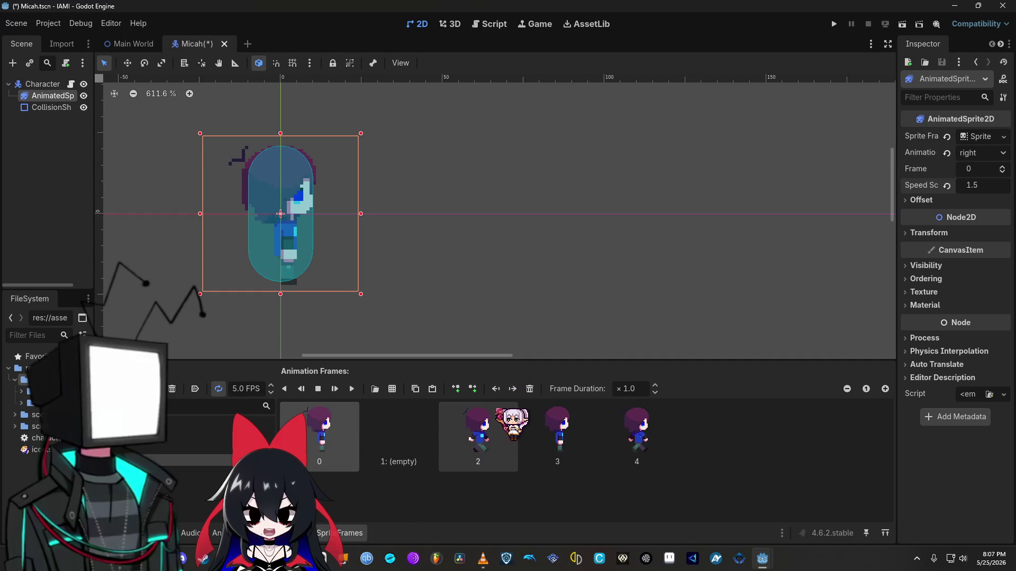
key(ctrl+z)
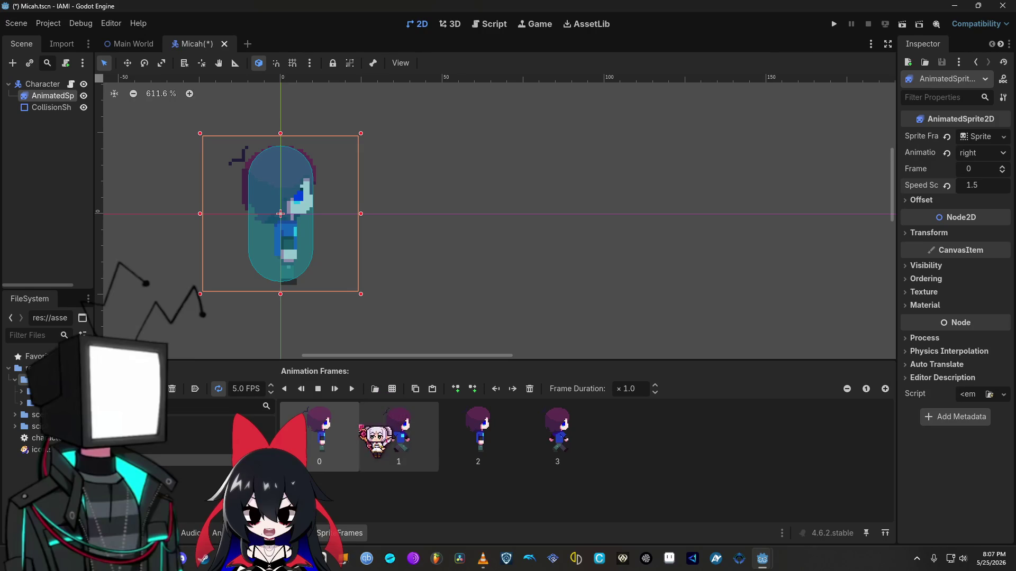
click(392, 434)
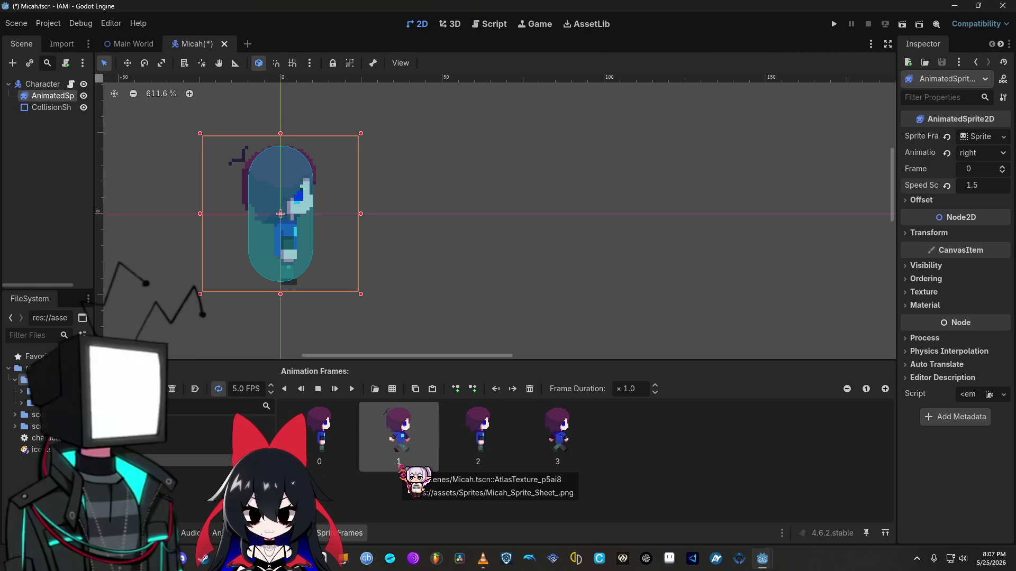